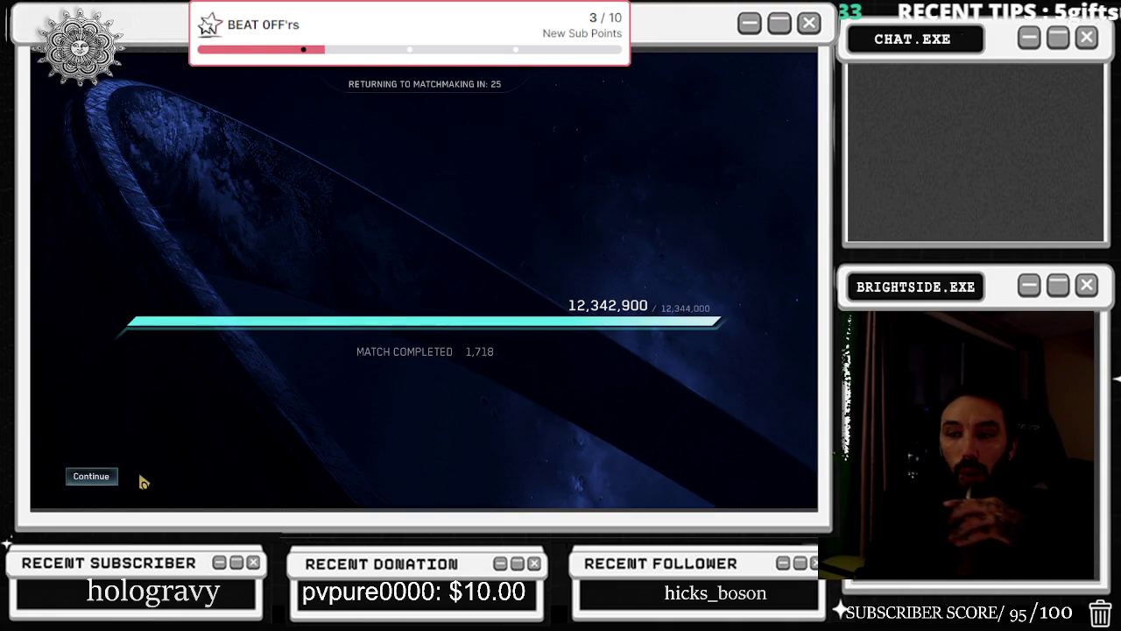
Advance past the post-match XP screen once the Red Team Victory results appear.
click(91, 476)
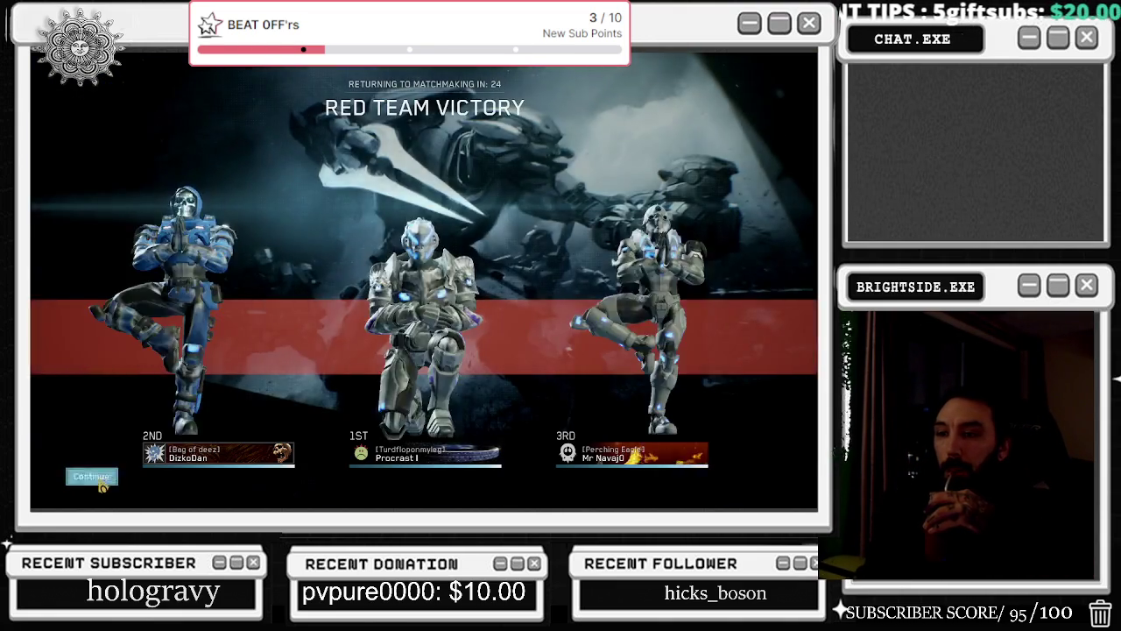
Continue through the results and scoreboard, then back out of the matchmaking lobby.
click(91, 476)
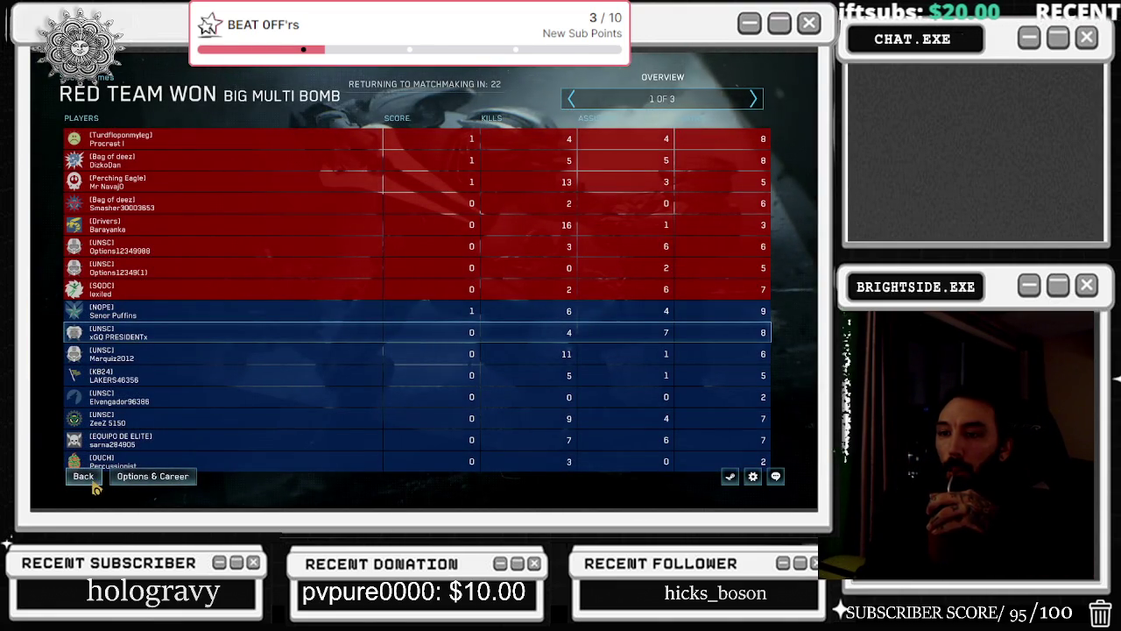
click(91, 480)
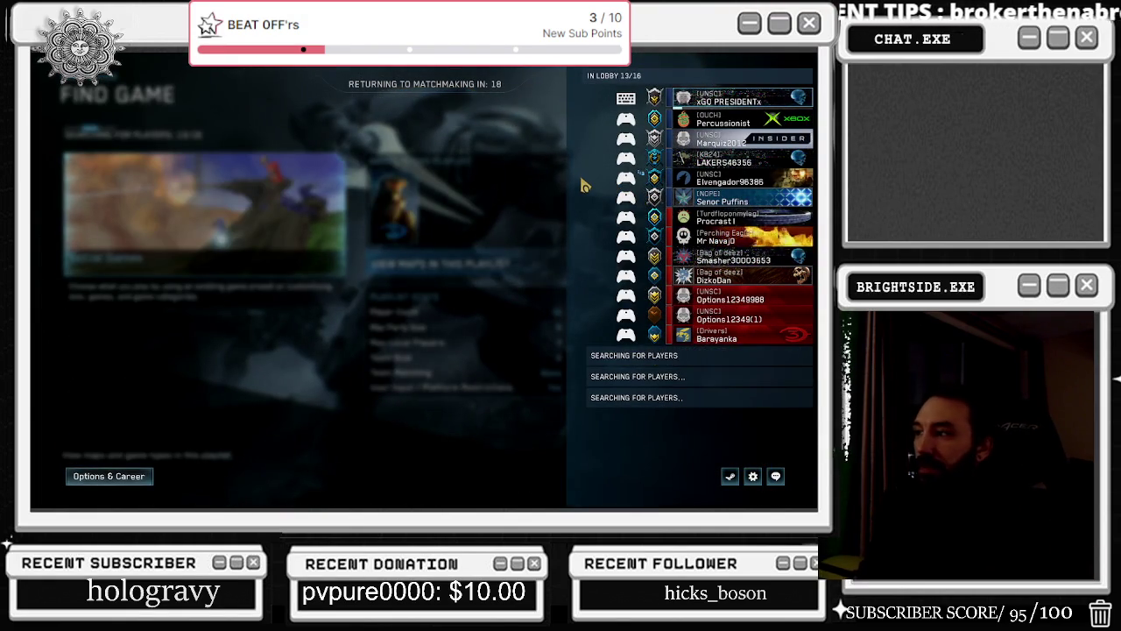
key(Escape)
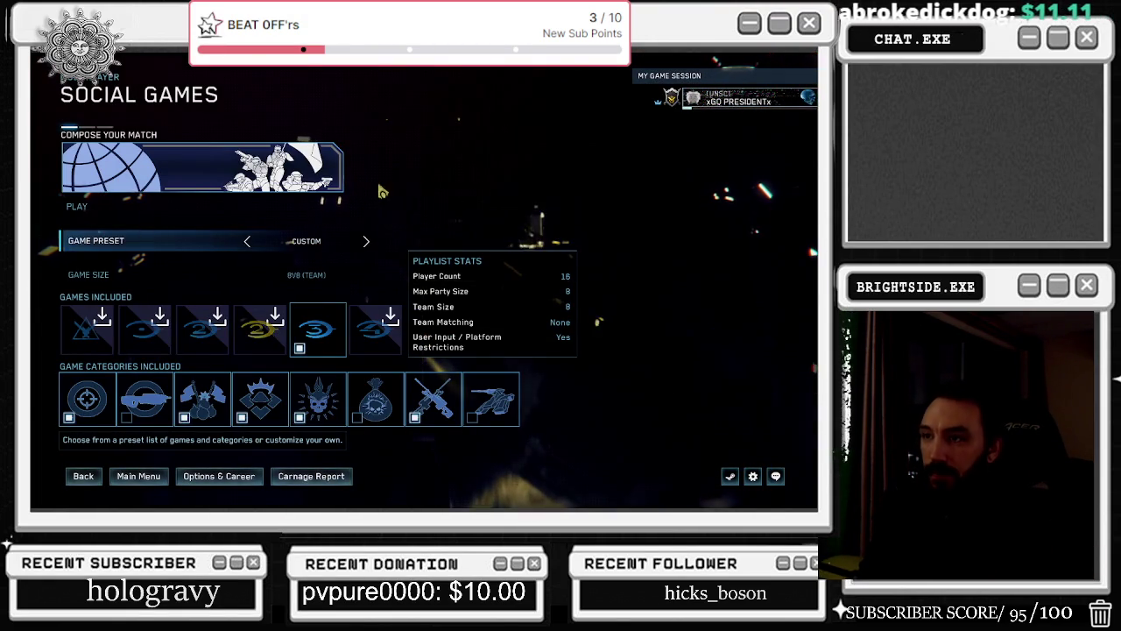
Check an online friend's actions in the Steam overlay, then close the overlay.
key(shift+Tab)
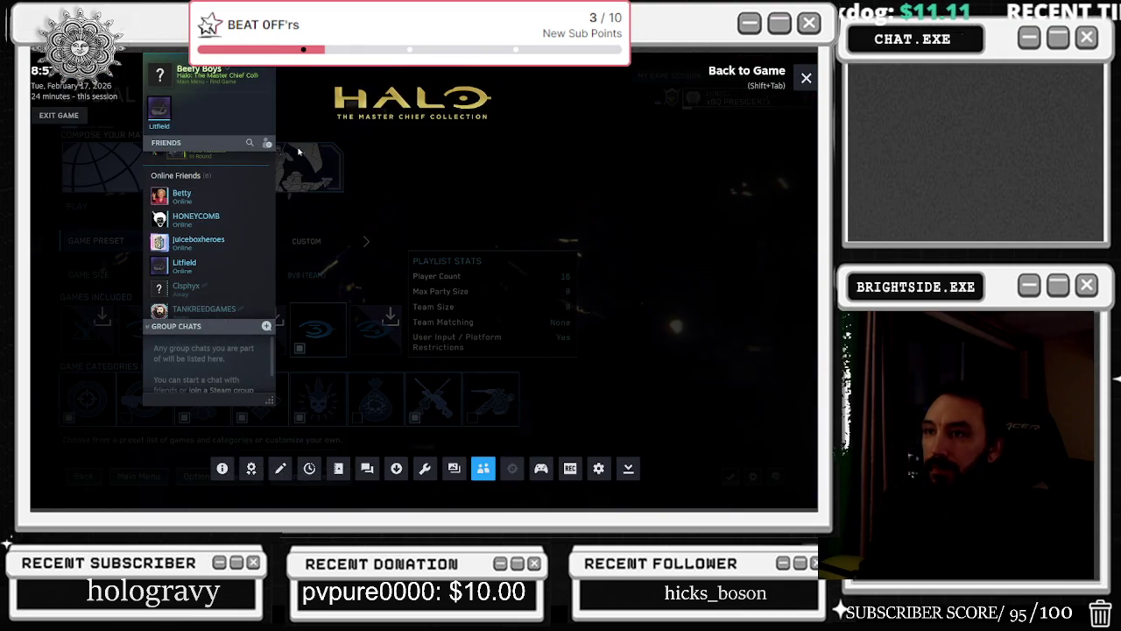
scroll(255, 283, up, 3)
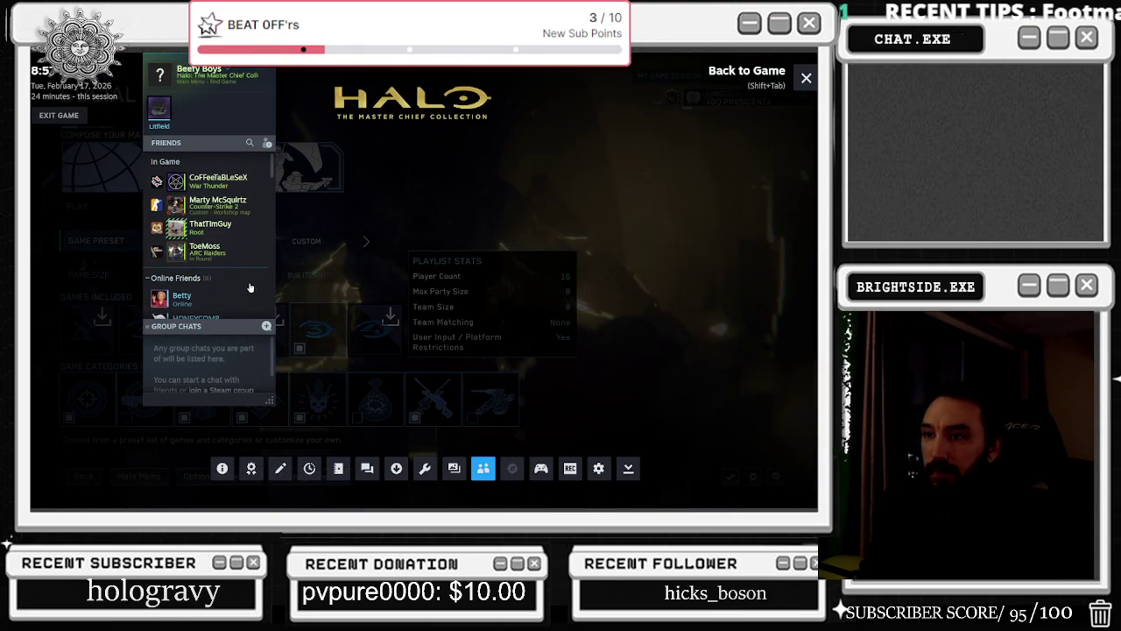
right_click(219, 303)
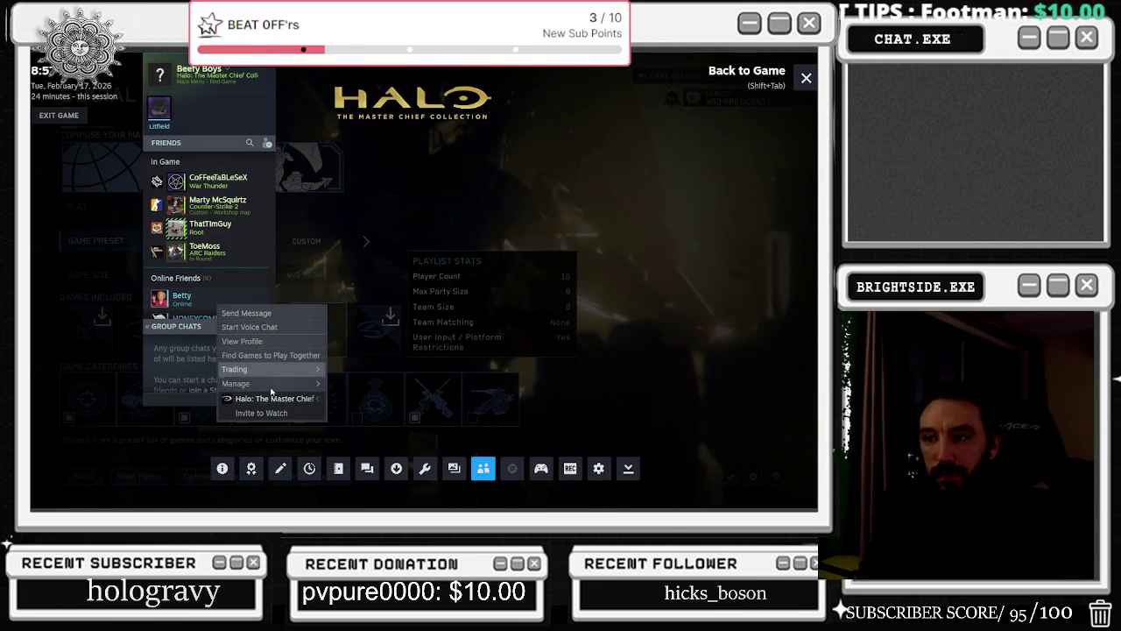
mouse_move(254, 369)
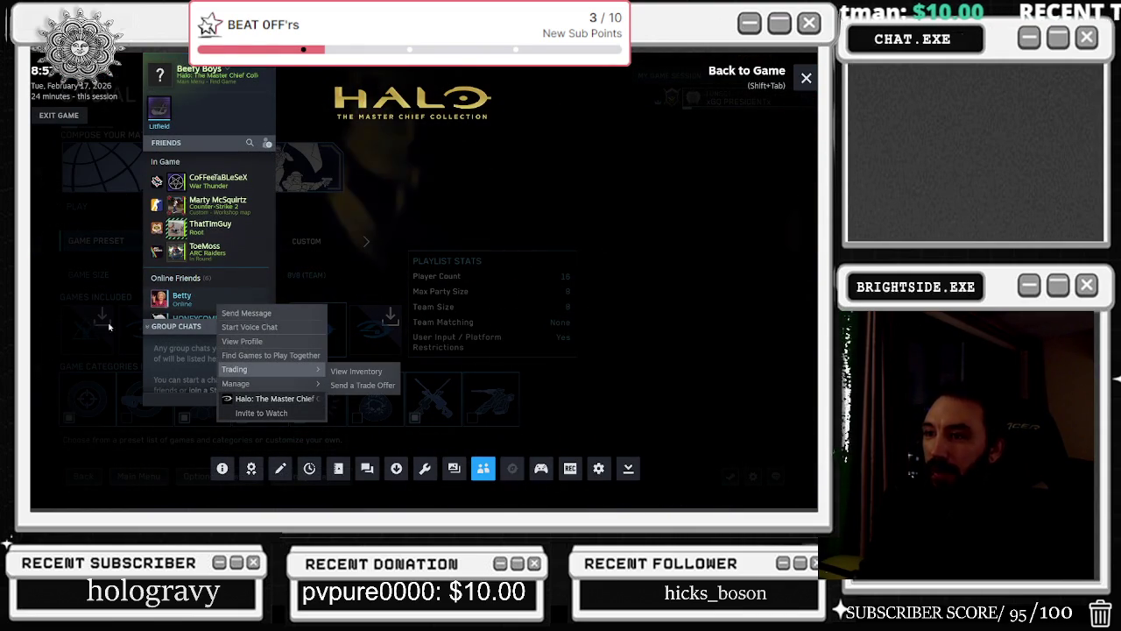
key(shift+Tab)
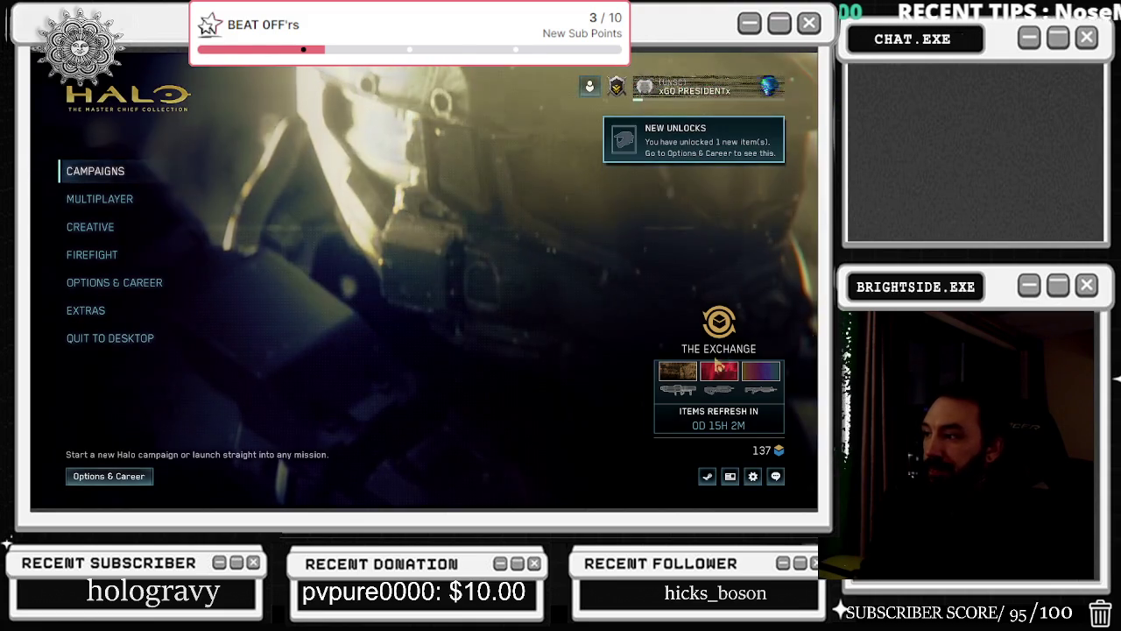
Browse The Exchange store, then return to the main menu.
click(754, 403)
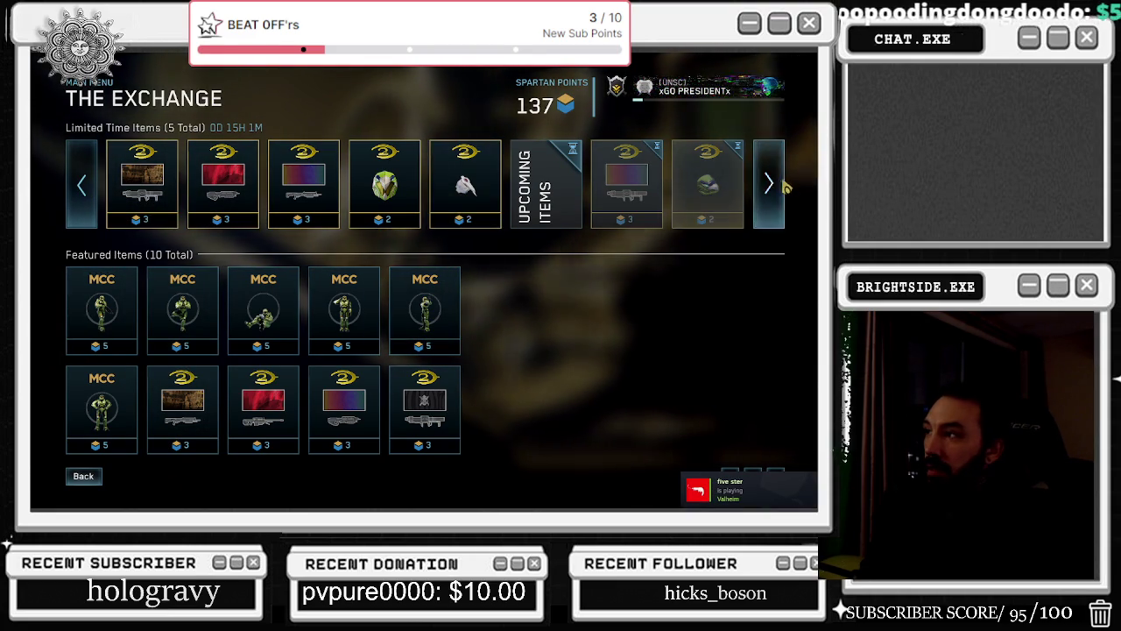
key(Escape)
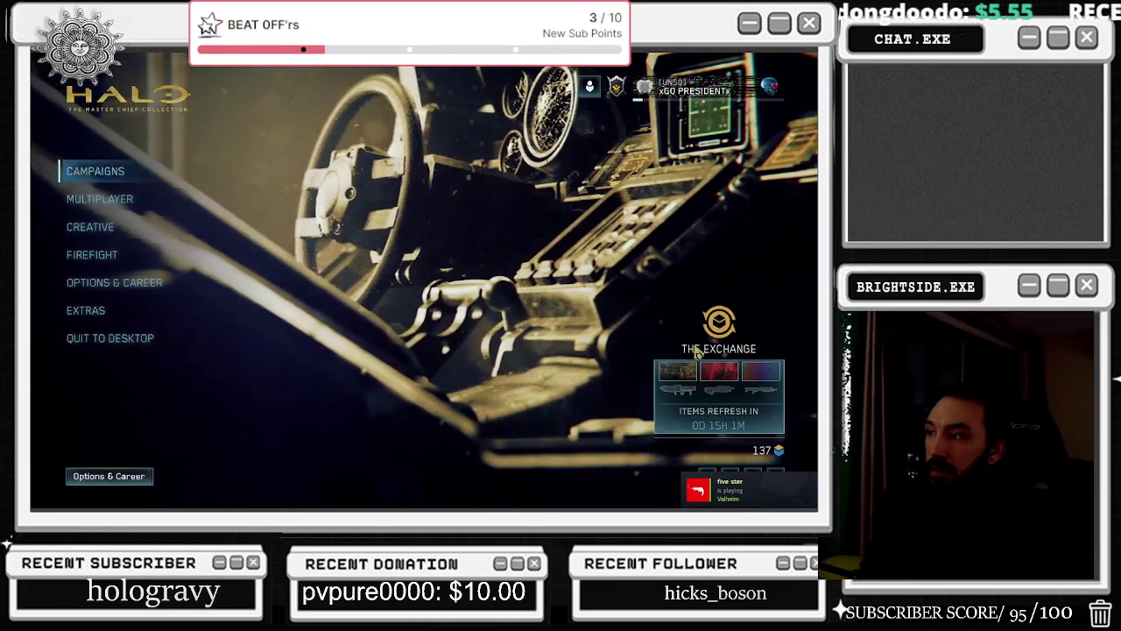
key(Down)
key(Down)
Enter Multiplayer, back out to the main menu, and switch to the desktop.
key(Up)
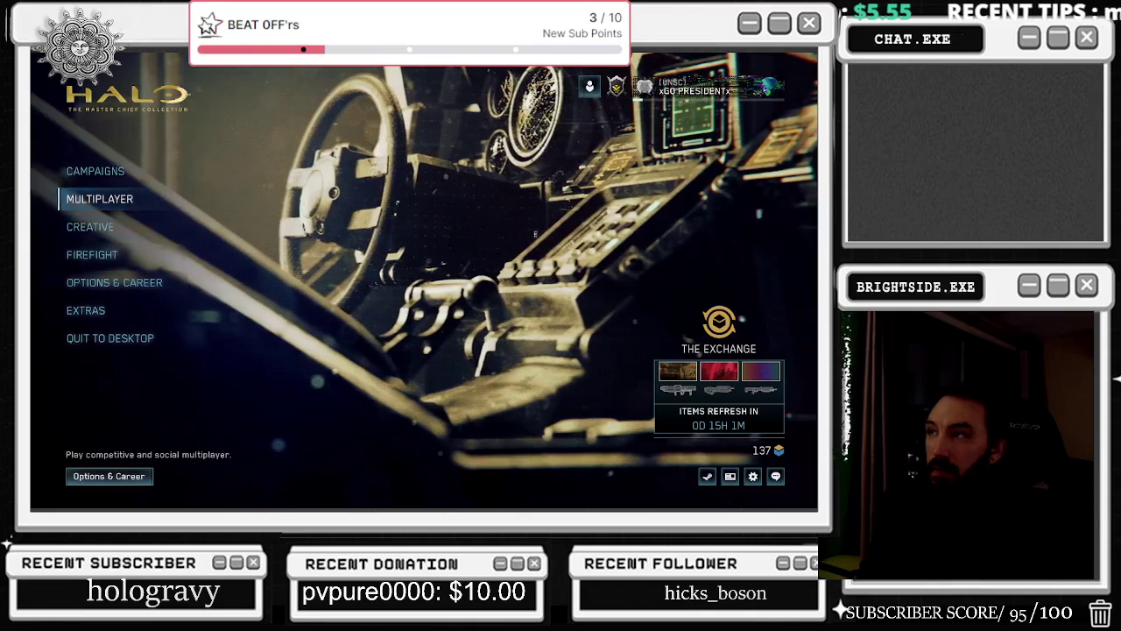
key(Return)
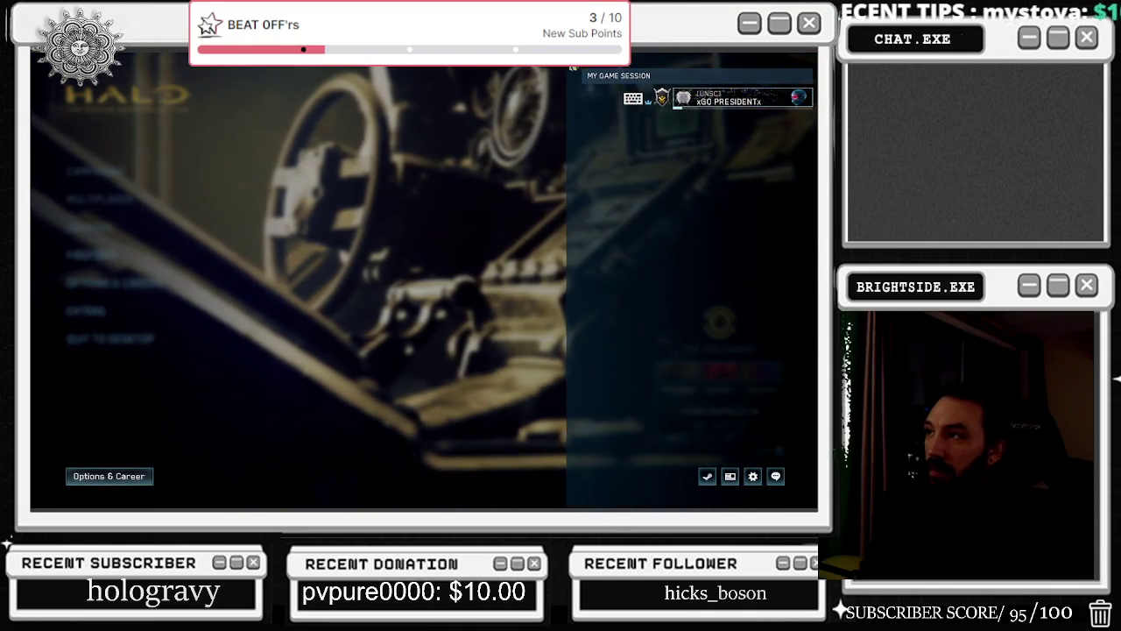
key(Escape)
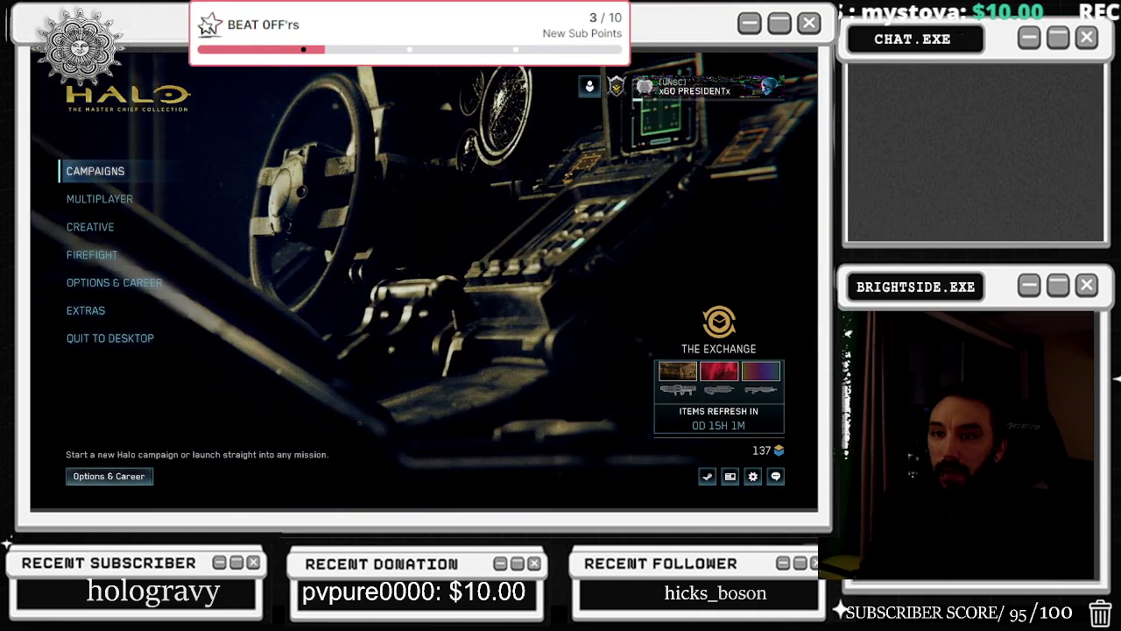
key(alt+Tab)
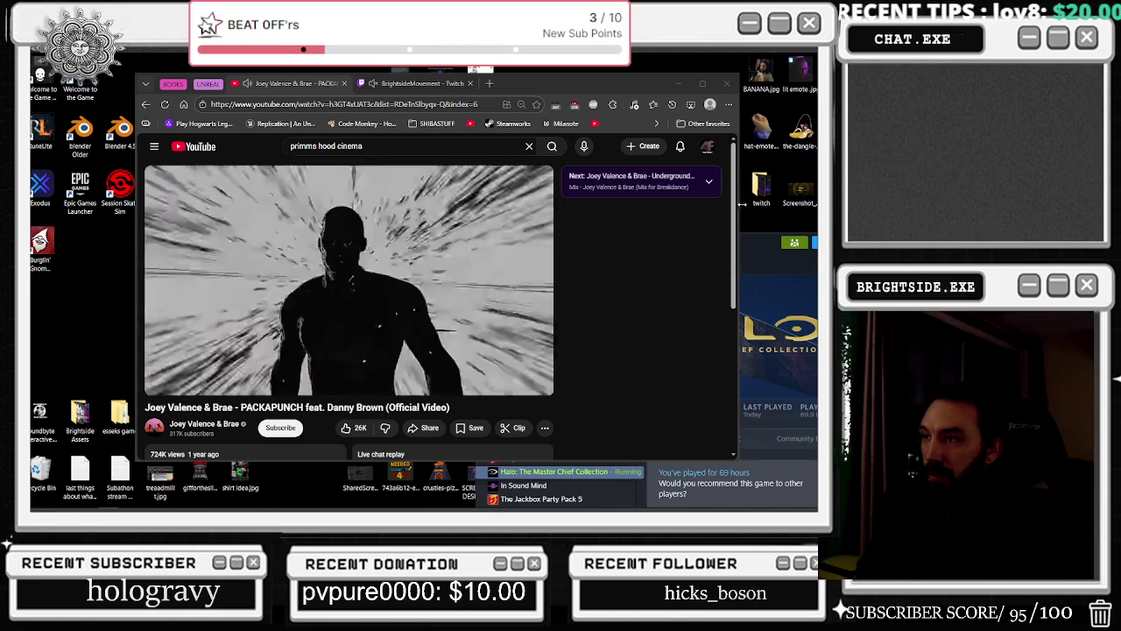
Cycle between the fullscreen game and the desktop with Alt+Tab.
key(alt+Tab)
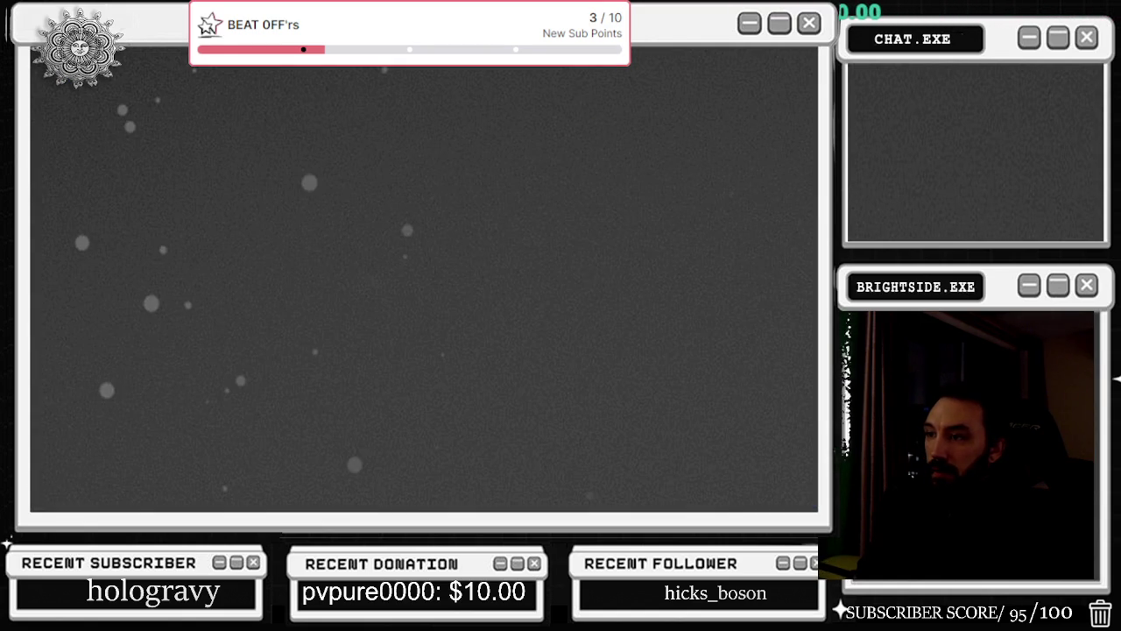
key(alt+Tab)
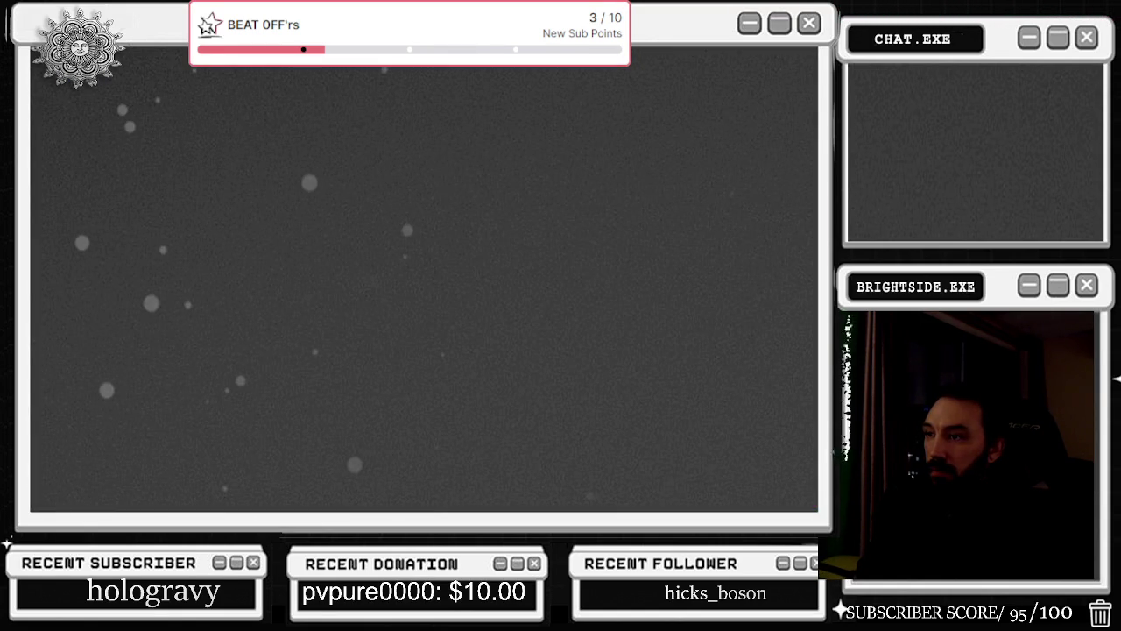
key(alt+Tab)
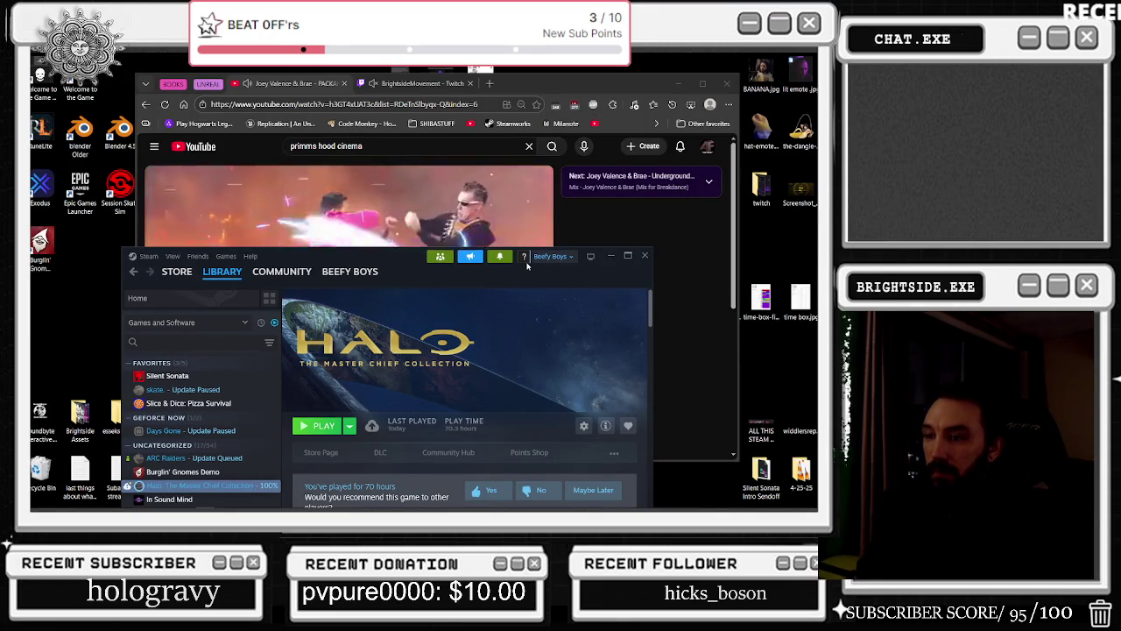
Move the Steam window aside and maximize the browser playing the PACKAPUNCH video.
mouse_move(409, 260)
mouse_down()
mouse_move(497, 116)
mouse_move(465, 146)
mouse_up()
click(526, 106)
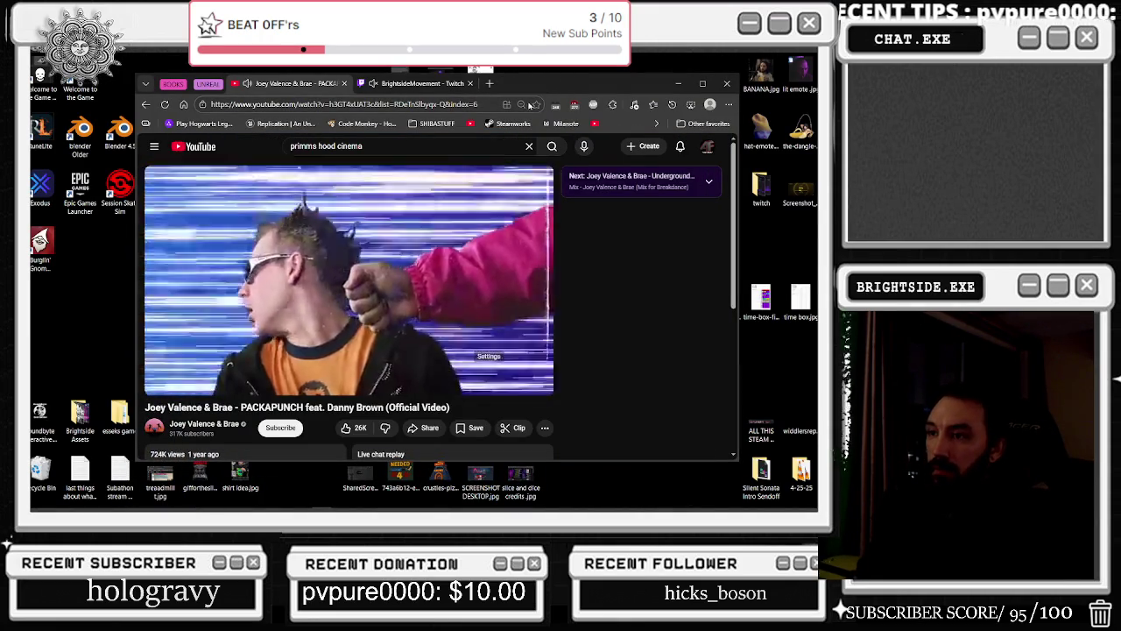
mouse_move(158, 507)
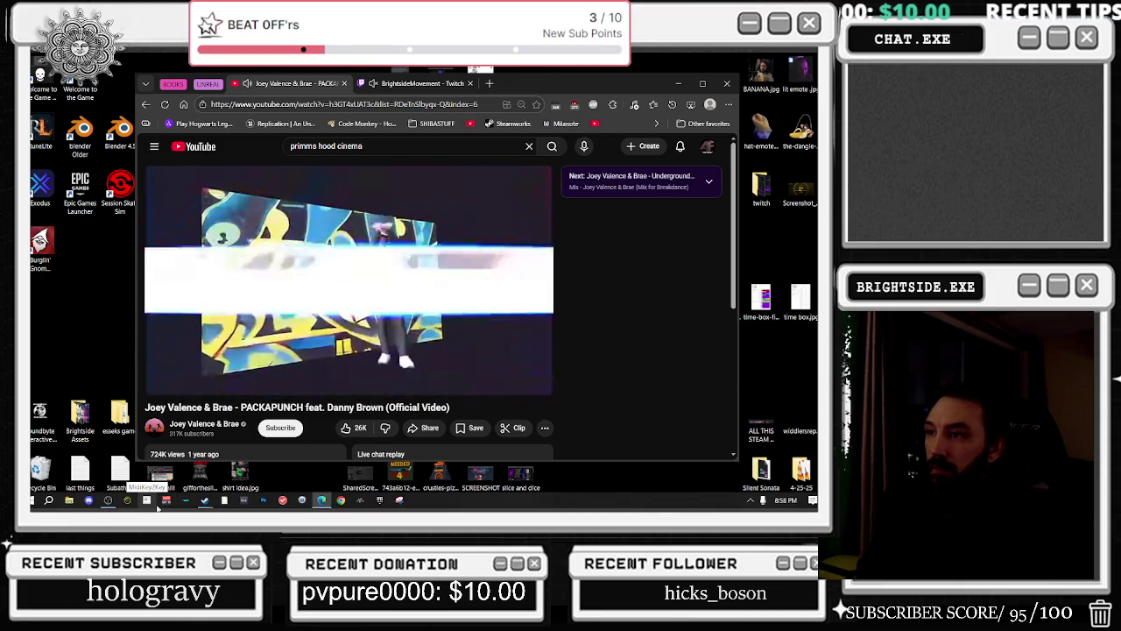
mouse_move(108, 500)
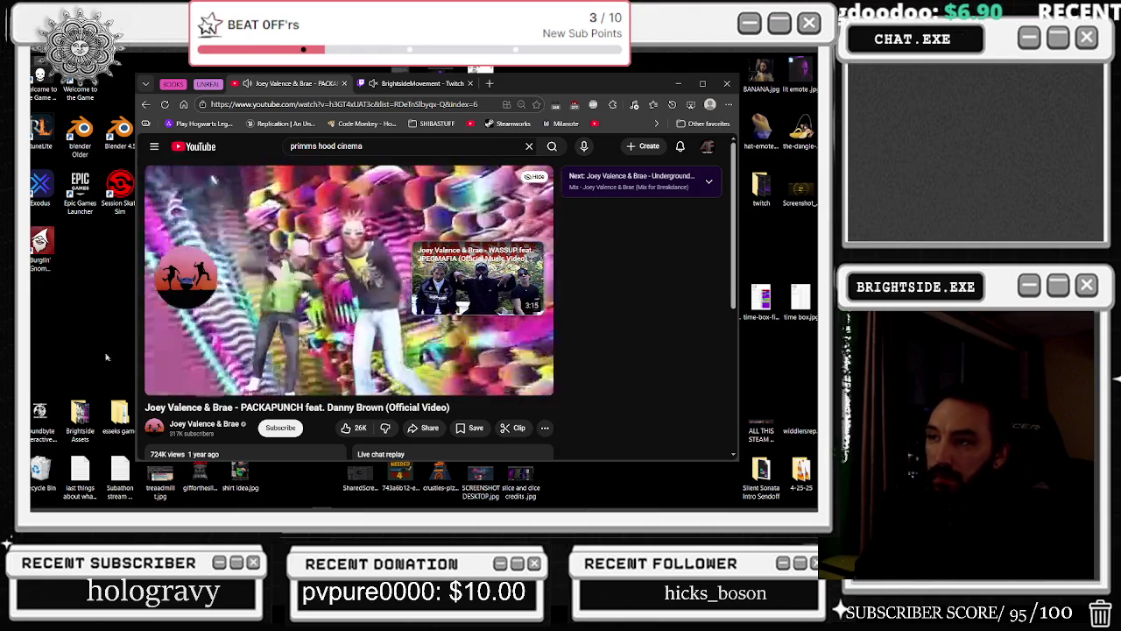
click(702, 84)
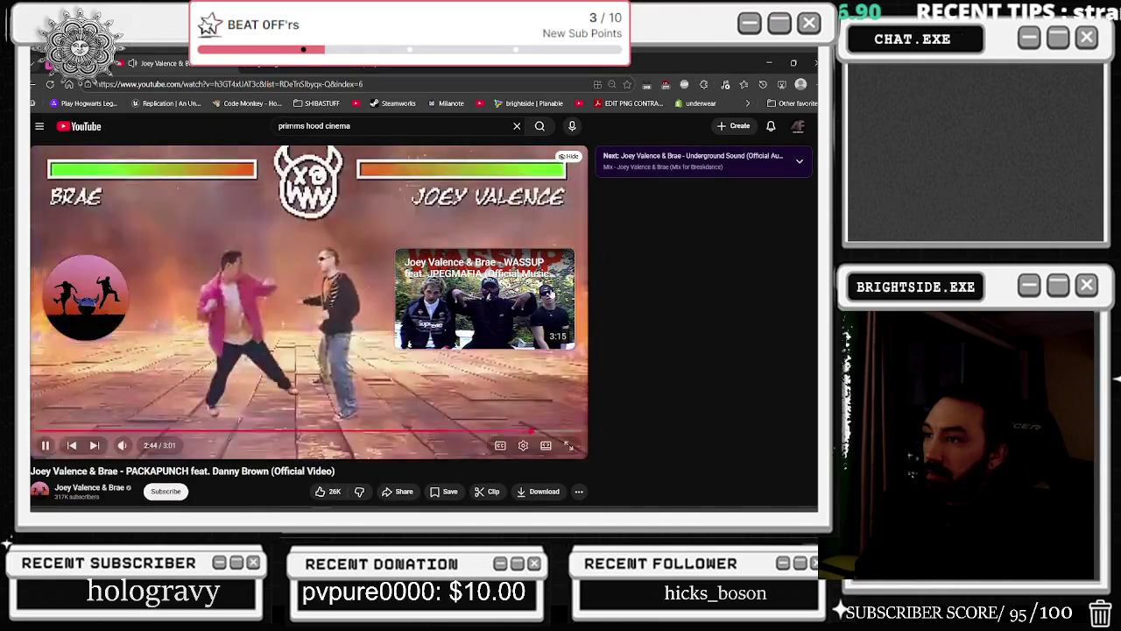
Go to the YouTube home page and retry it after the 'Something went wrong' error.
scroll(400, 325, down, 5)
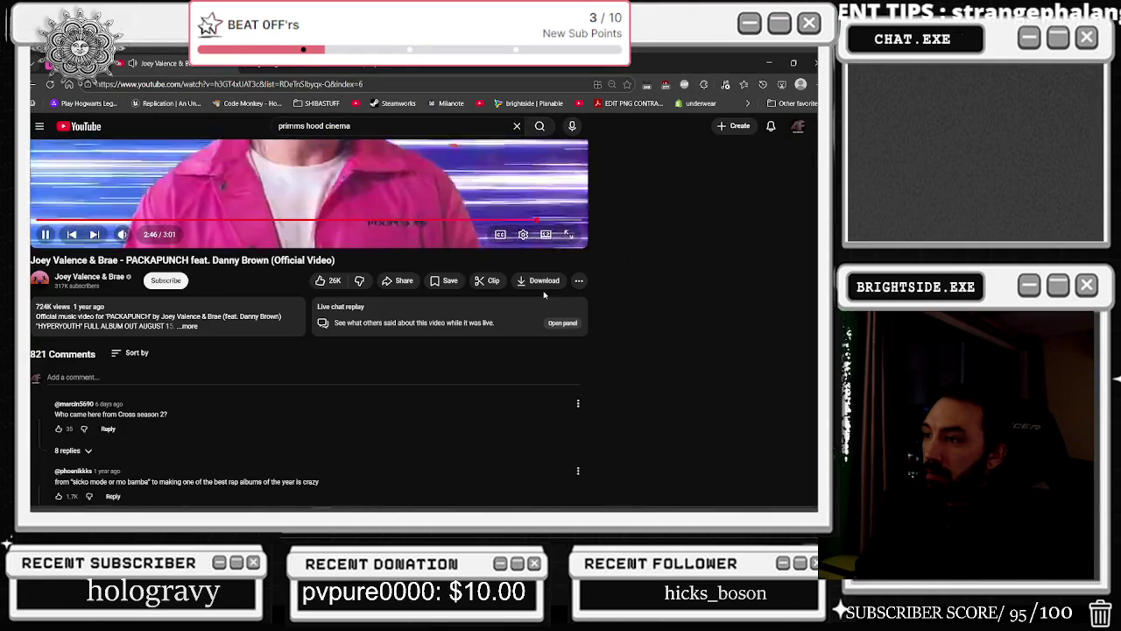
scroll(217, 299, up, 5)
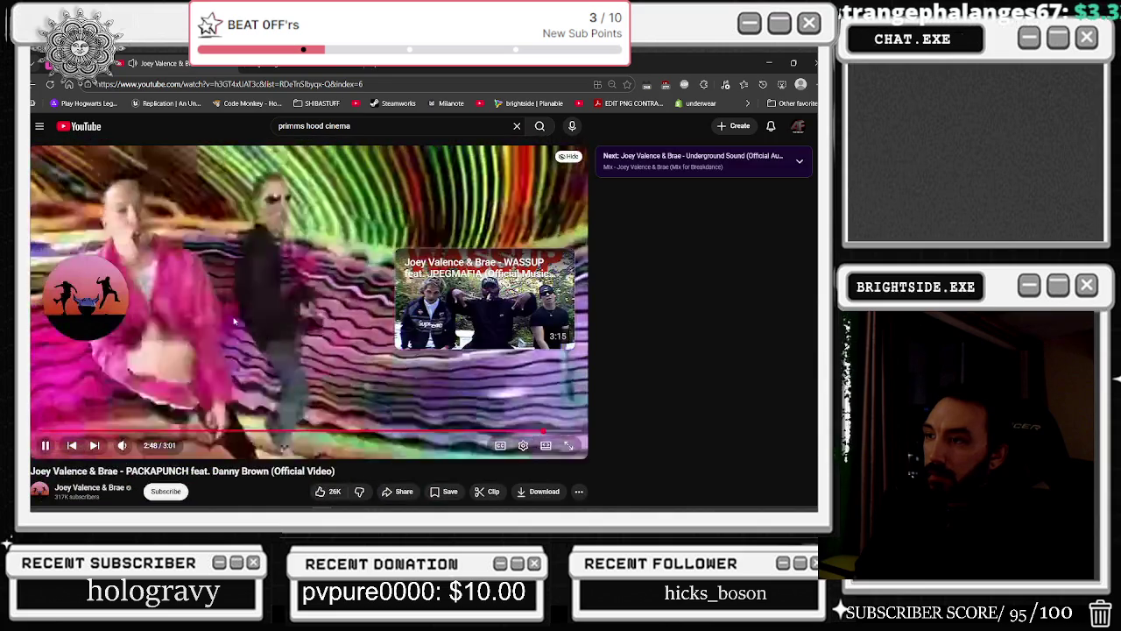
click(78, 126)
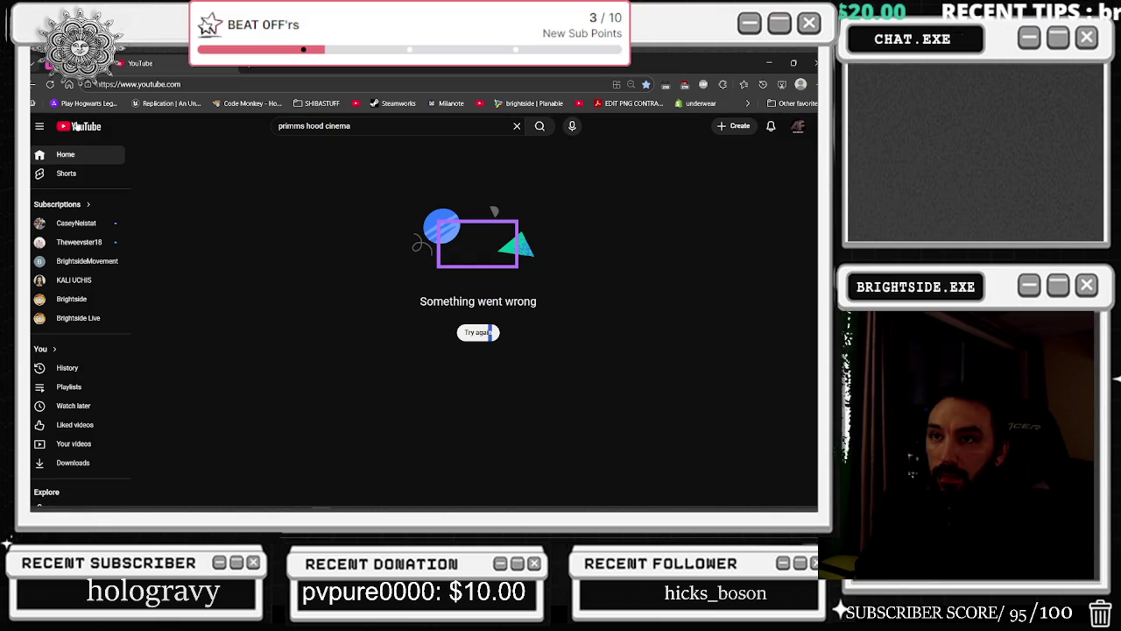
click(75, 127)
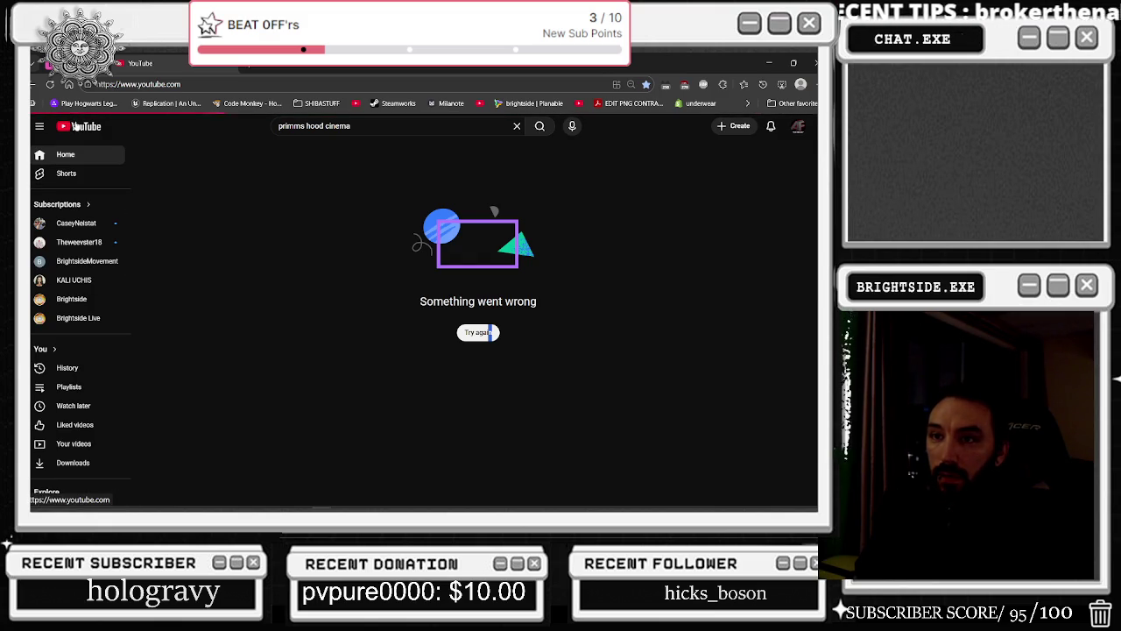
click(478, 333)
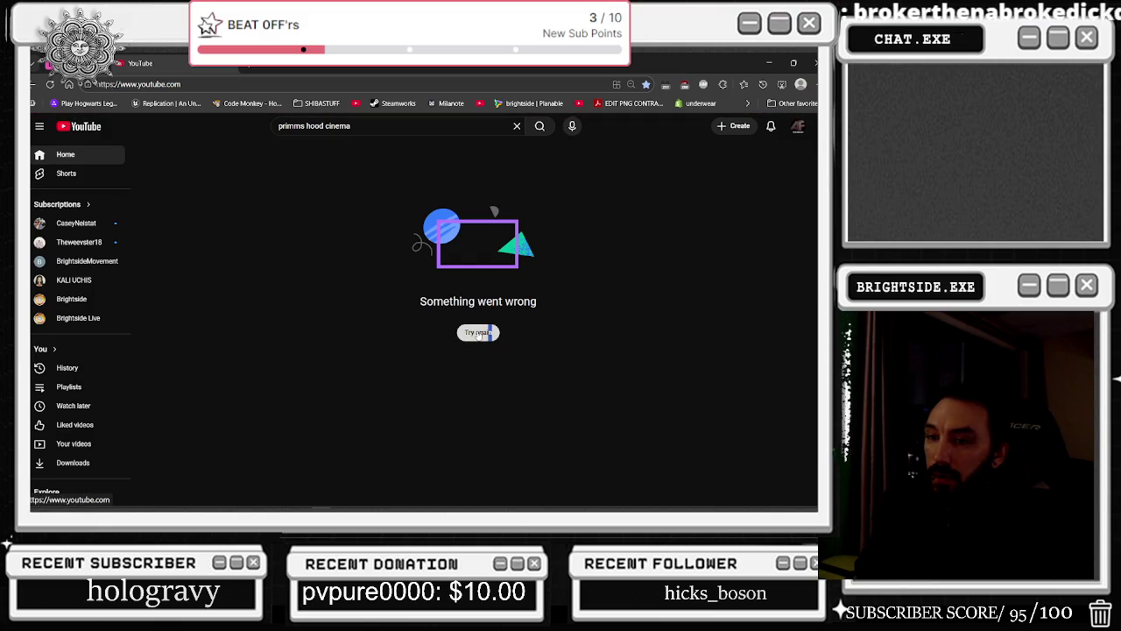
Restore the browser to a smaller window, then minimize it to reveal Steam.
double_click(225, 67)
click(227, 67)
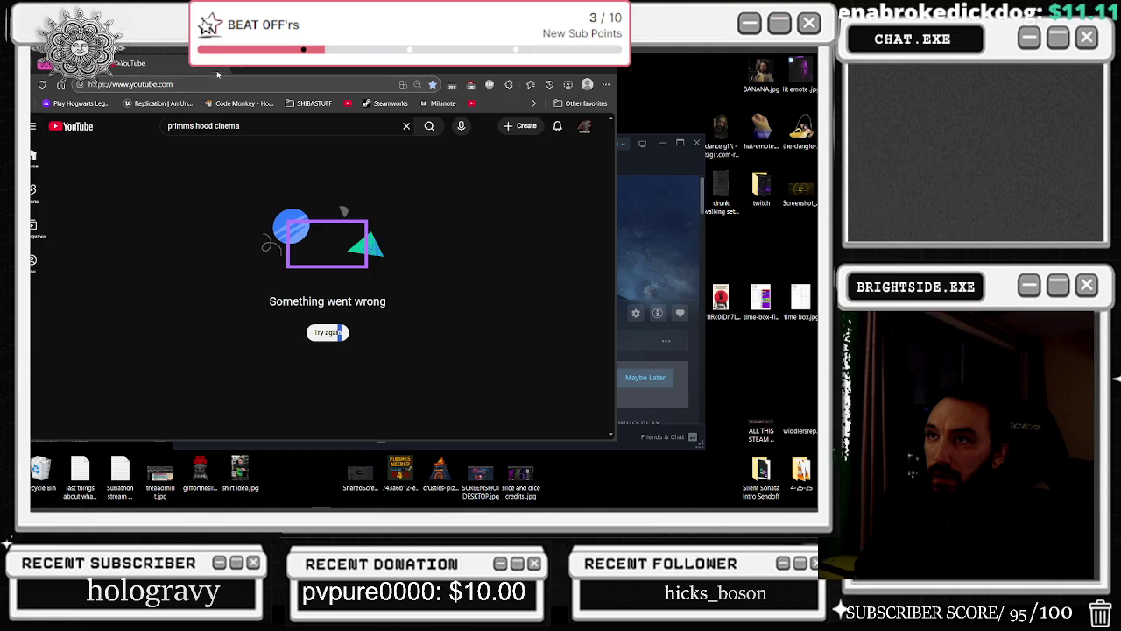
click(560, 69)
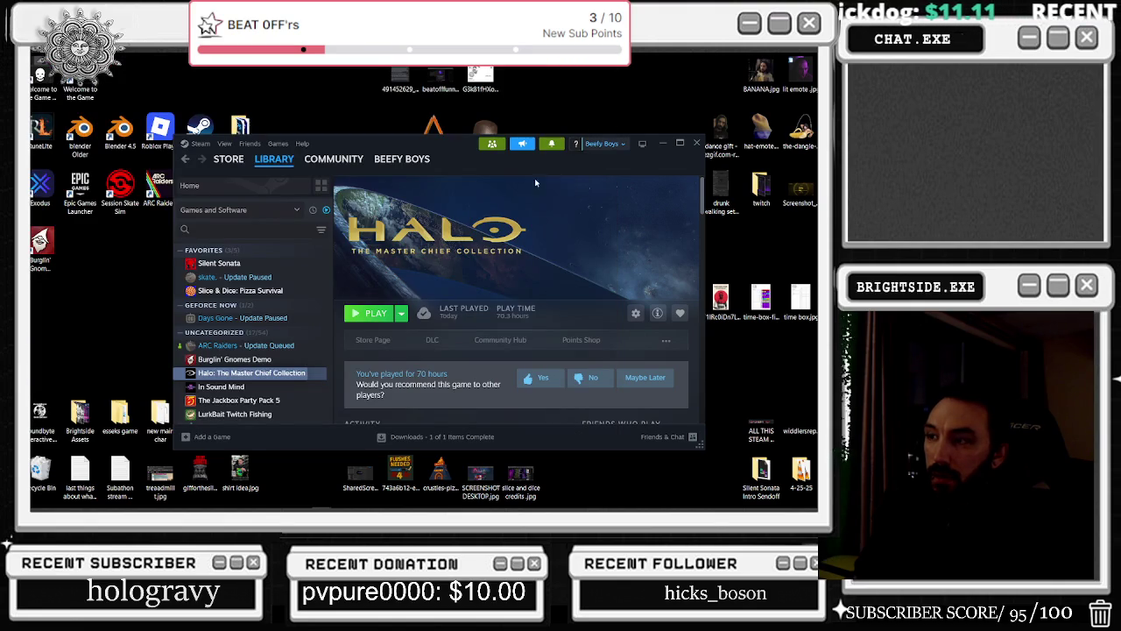
Maximize Steam, scroll through the Halo: The Master Chief Collection page, then close Steam.
click(681, 142)
mouse_move(128, 91)
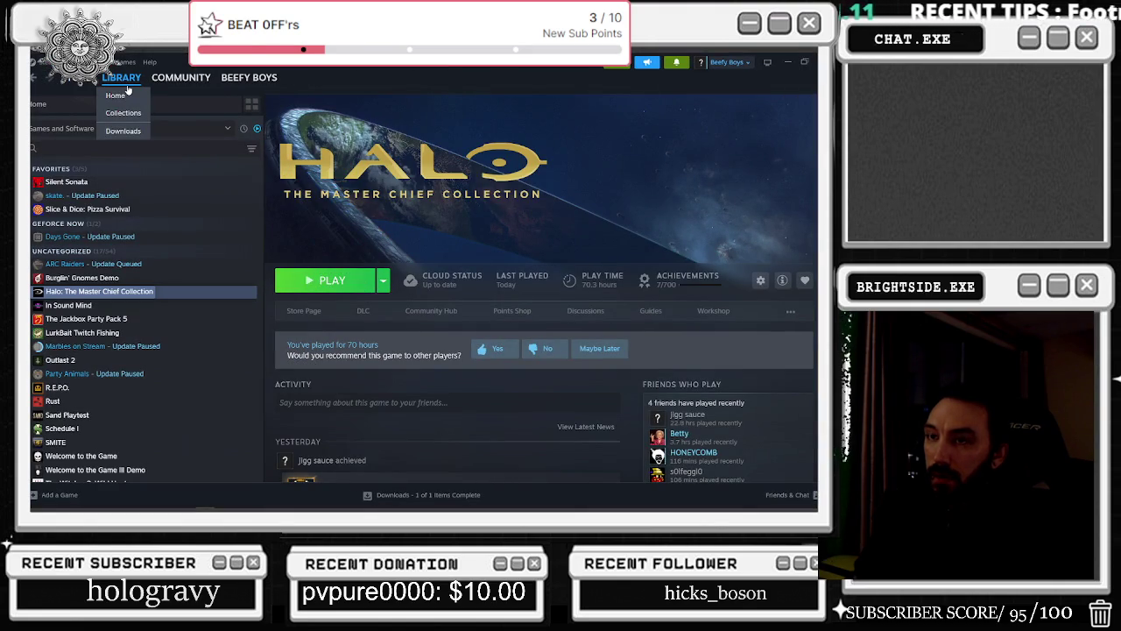
scroll(590, 364, down, 2)
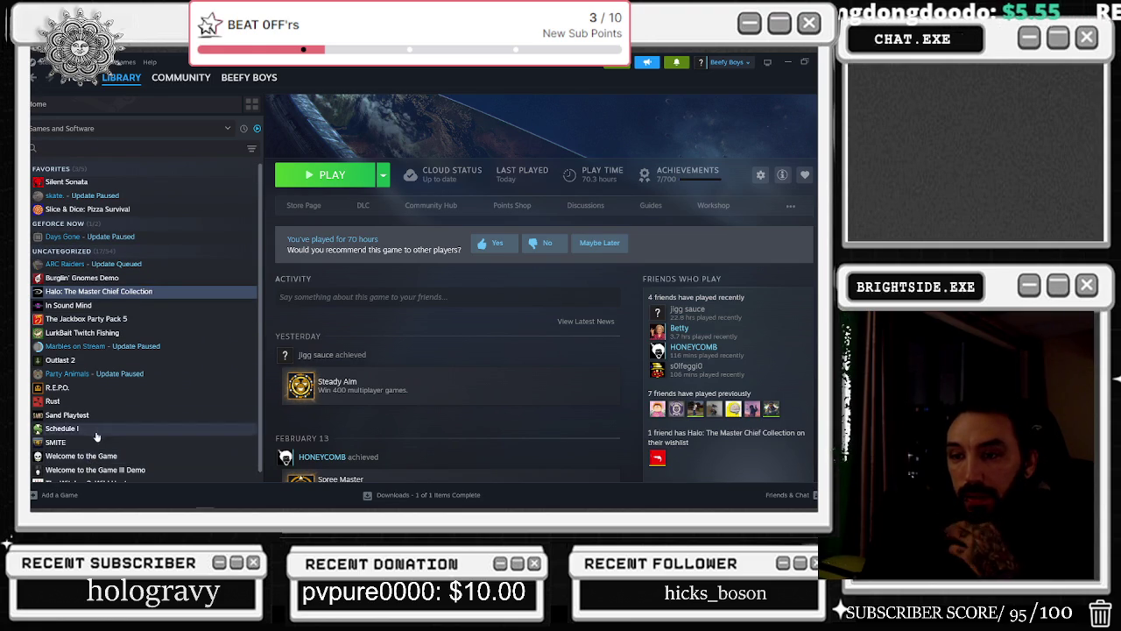
scroll(132, 462, down, 1)
scroll(178, 464, up, 1)
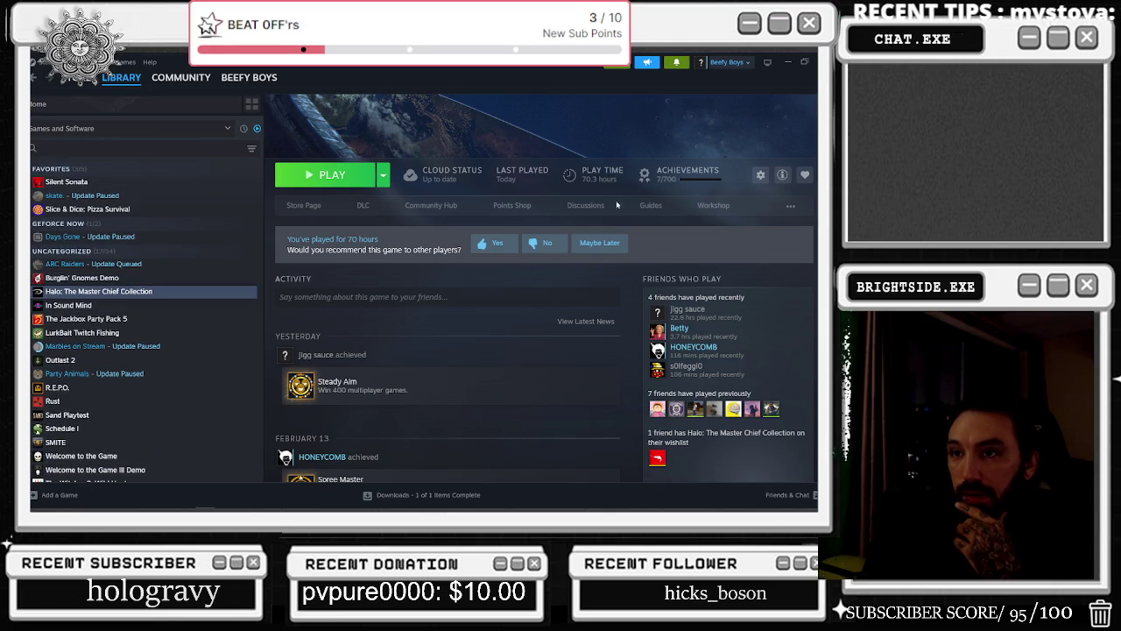
click(813, 62)
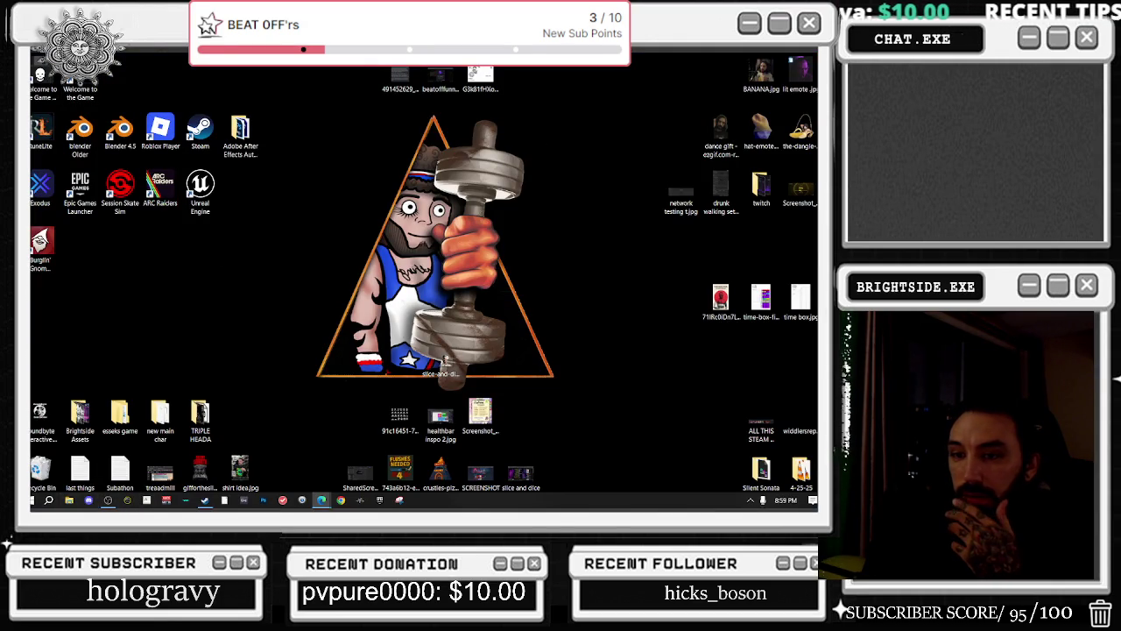
click(69, 500)
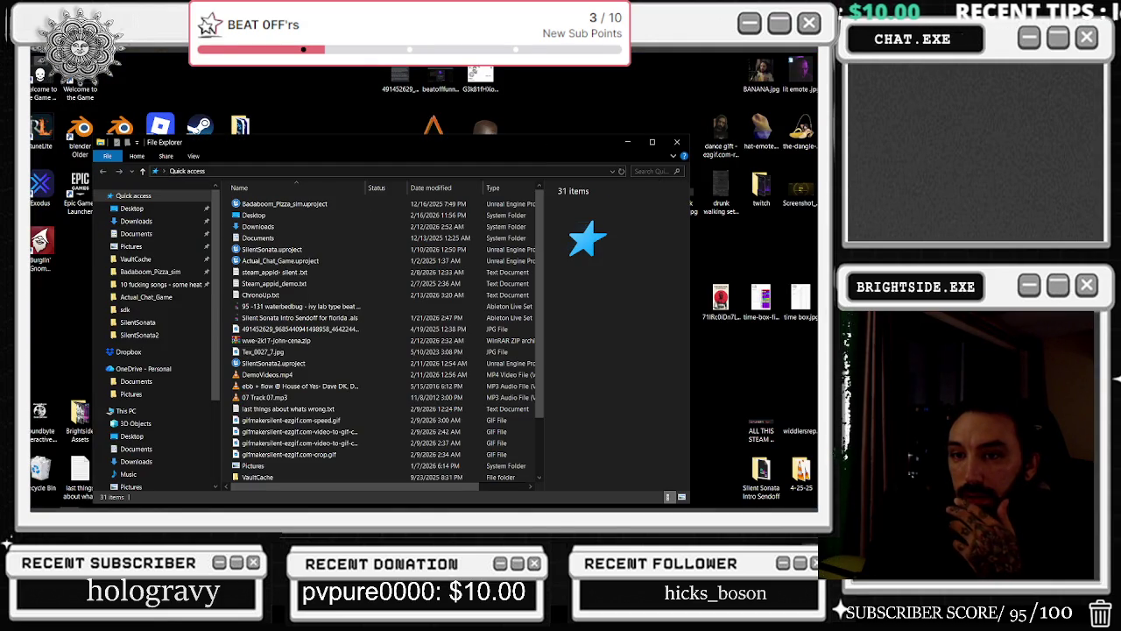
Browse to the Badaboom_Pizza_sim folder, select Badaboom_Pizza_sim.uproject, then minimize File Explorer.
click(133, 297)
click(137, 282)
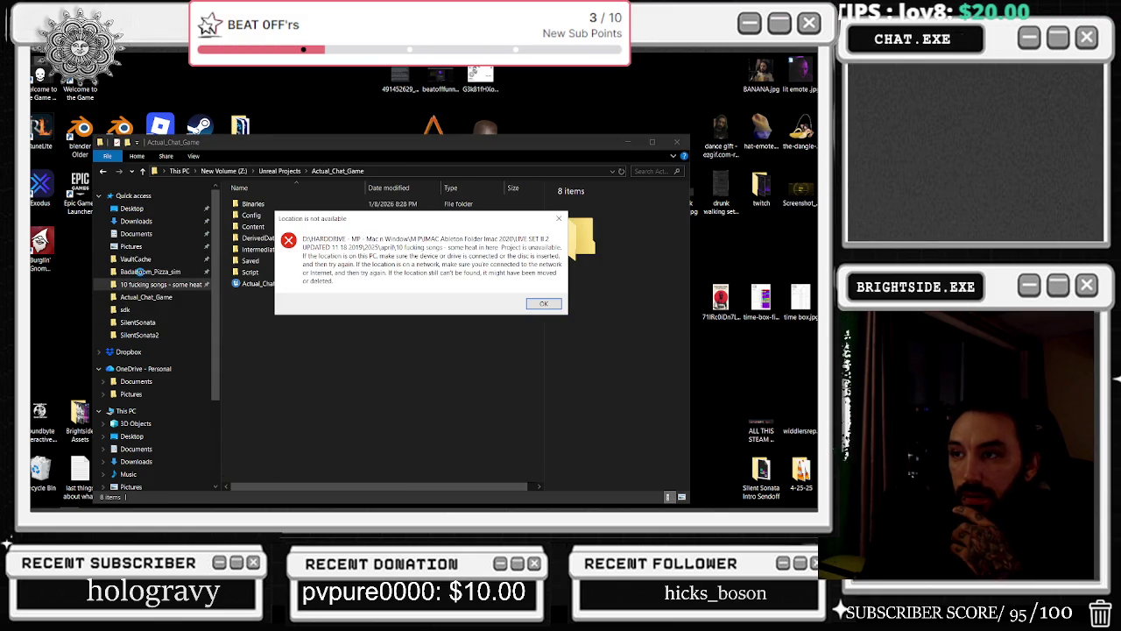
key(Return)
click(150, 271)
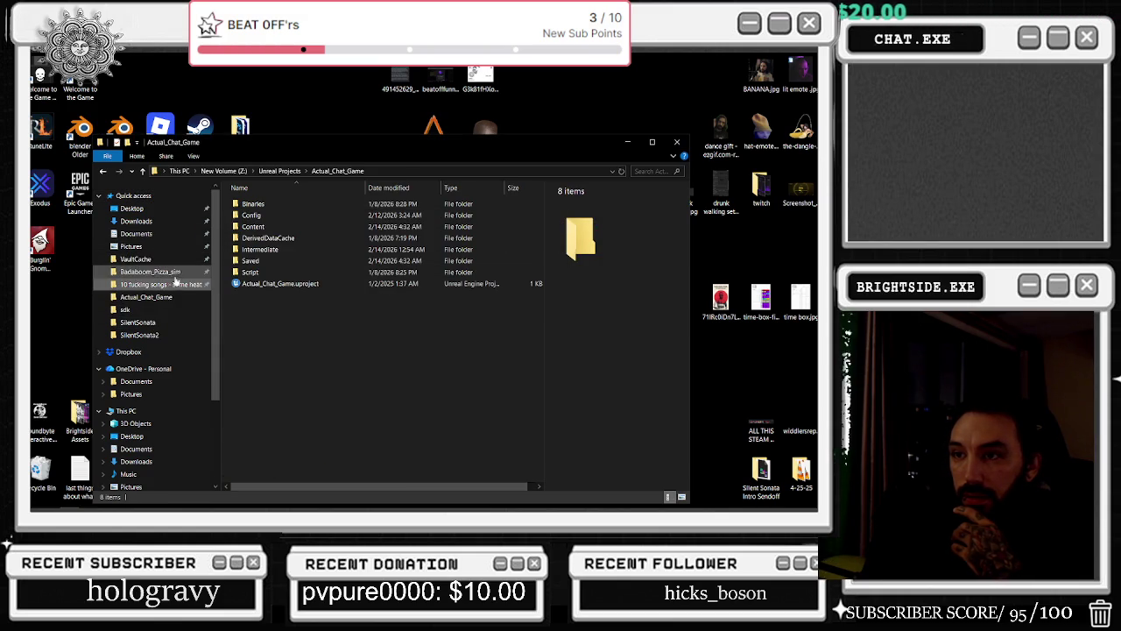
click(285, 340)
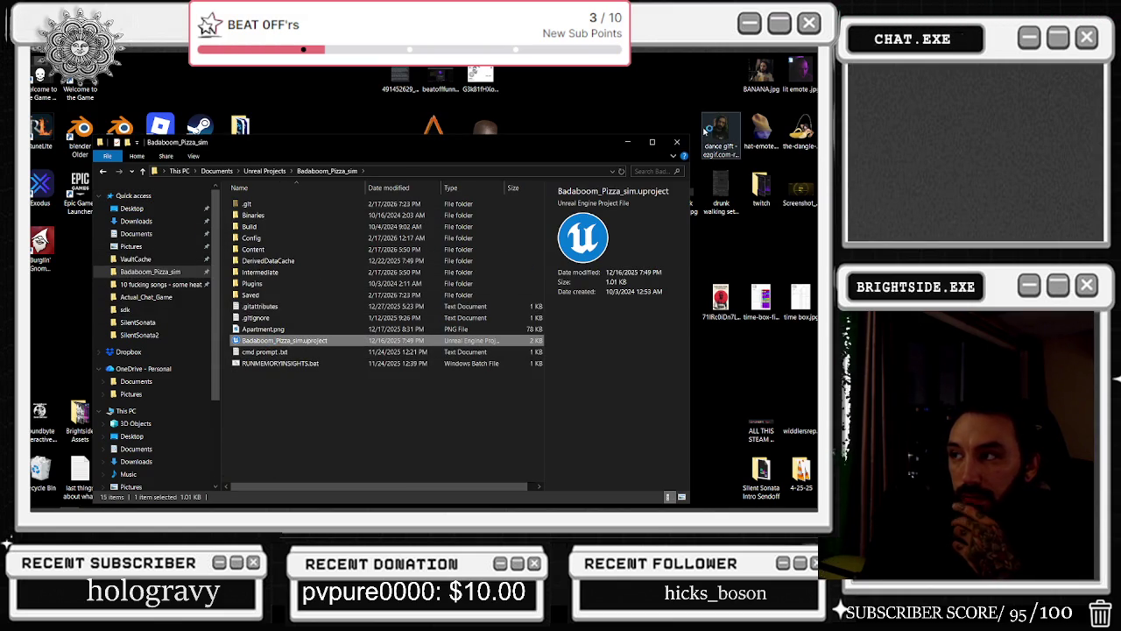
click(629, 143)
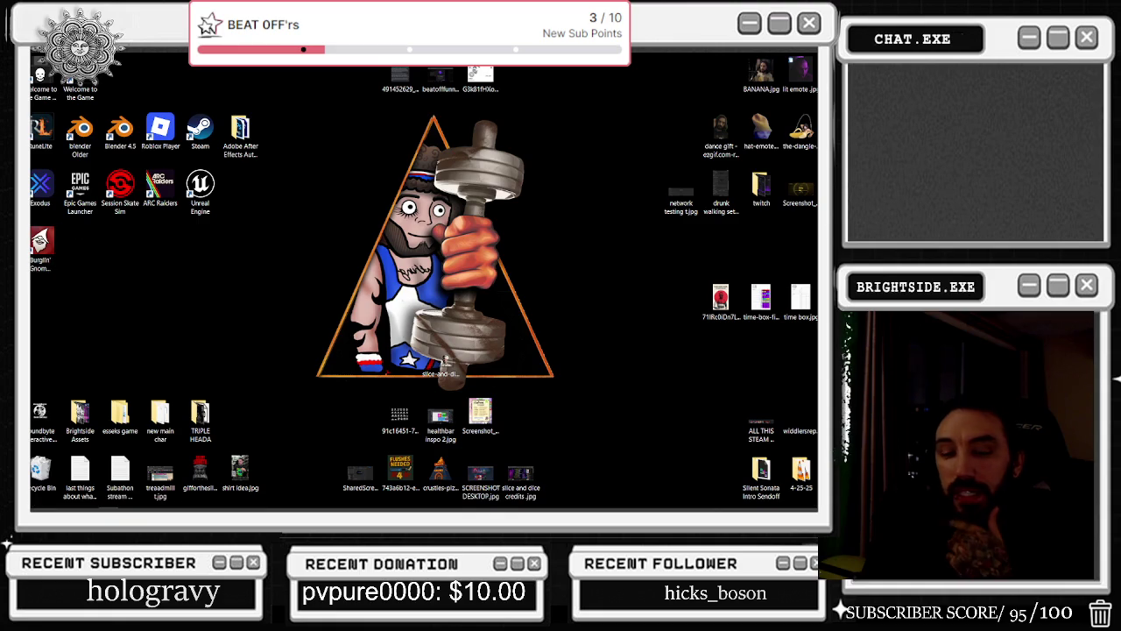
Let Badaboom_Pizza_sim load in Unreal, then bring forward the 'Sorting algorithms in Blueprints' thread.
mouse_move(321, 499)
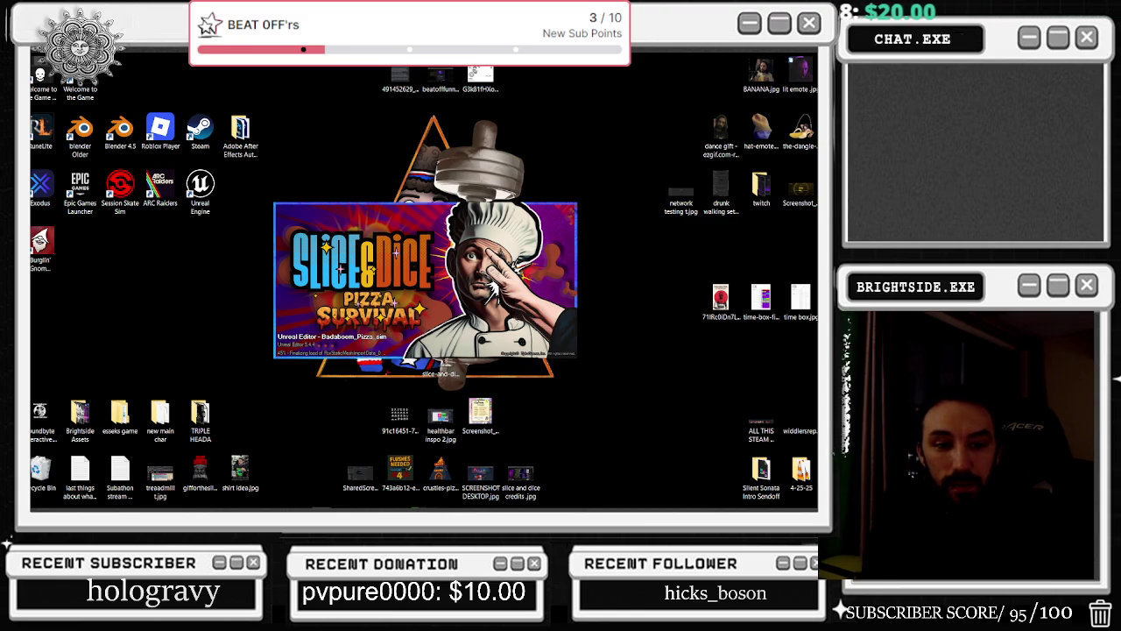
key(alt+Tab)
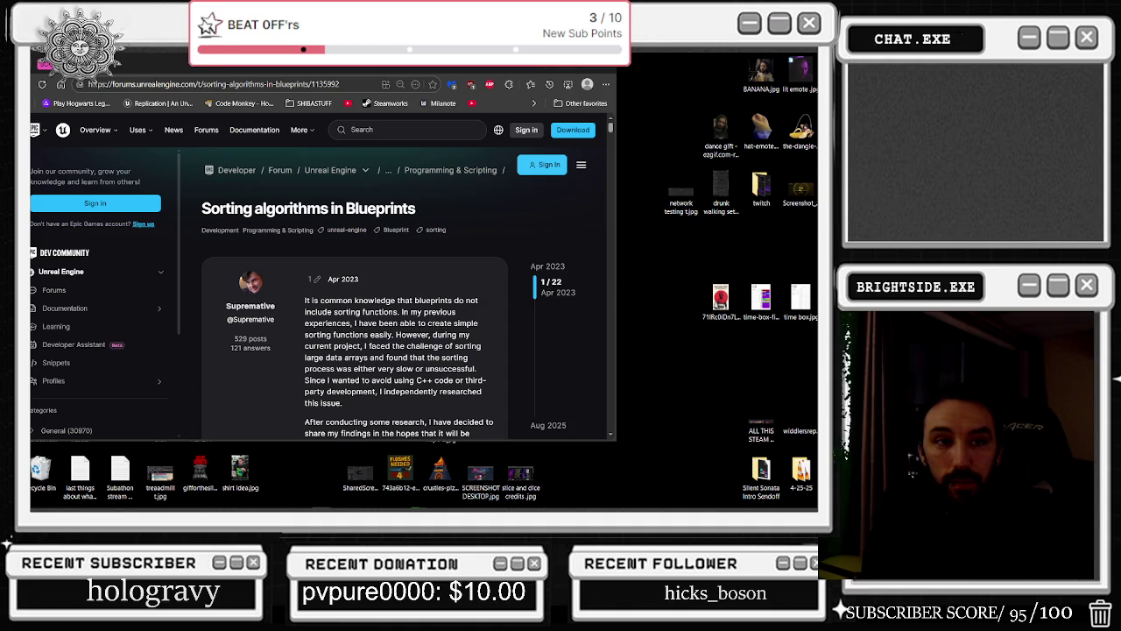
From the Twitch tab, open a new Edge tab and load youtube.com.
click(153, 63)
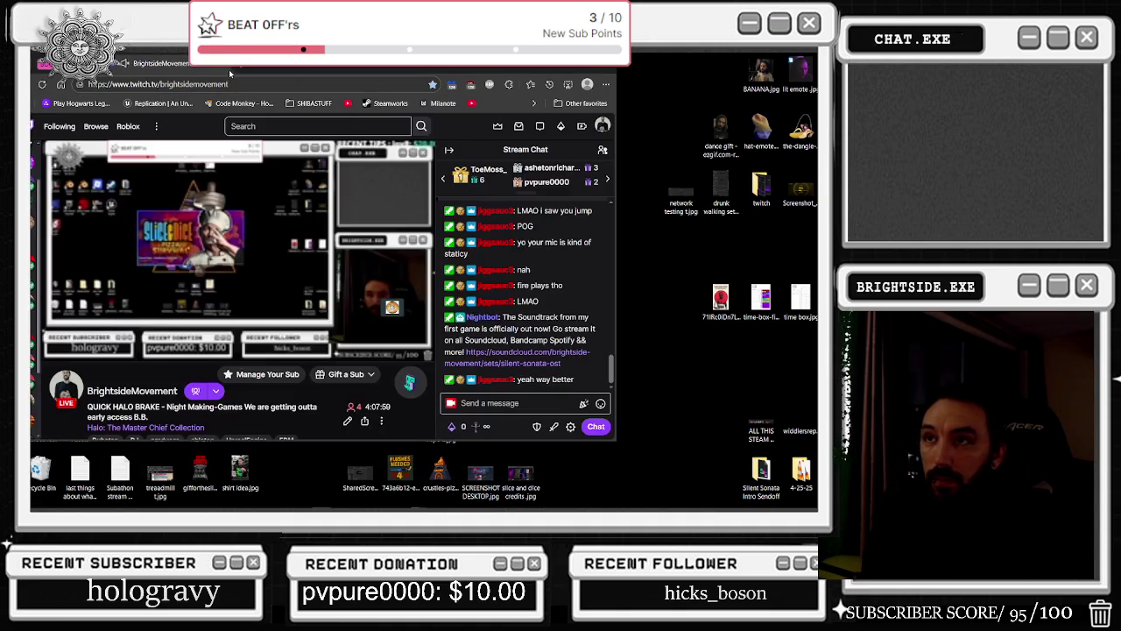
key(ctrl+t)
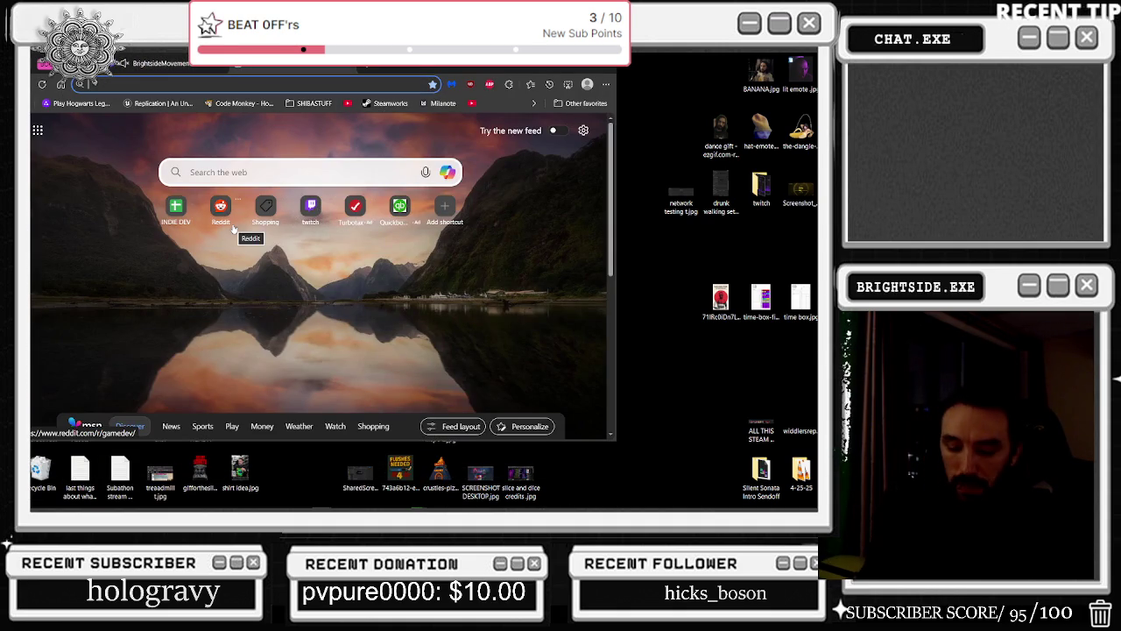
text(youtube.com)
key(Return)
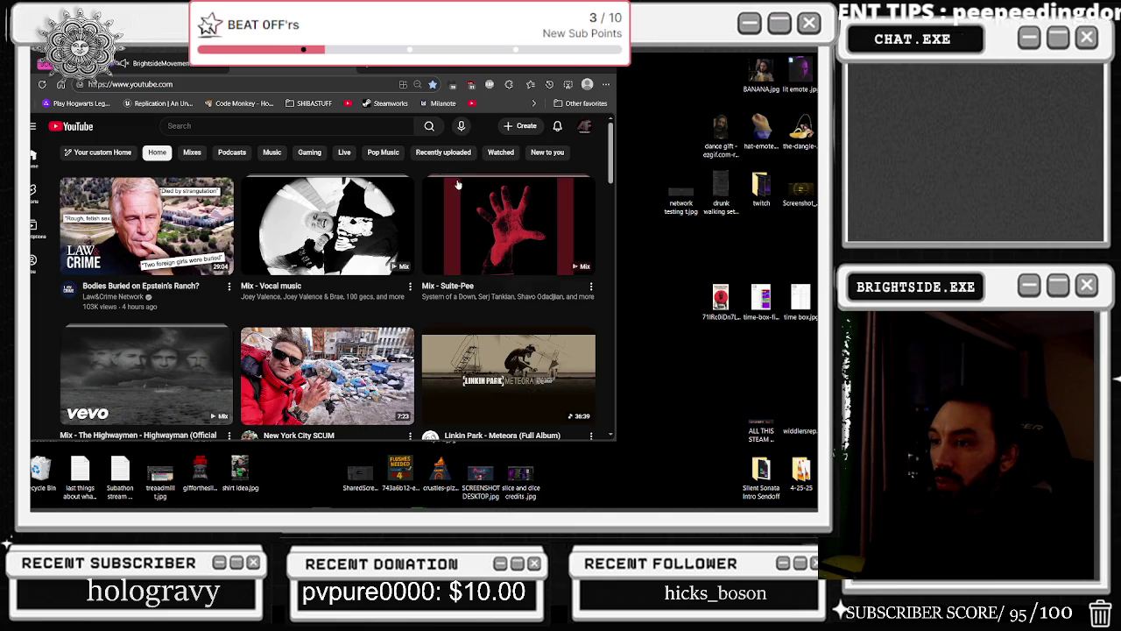
Scroll the home feed and open KebbyGator's 'The "Ex-Dev" Marketing Lie' video.
scroll(462, 193, down, 2)
scroll(462, 194, up, 1)
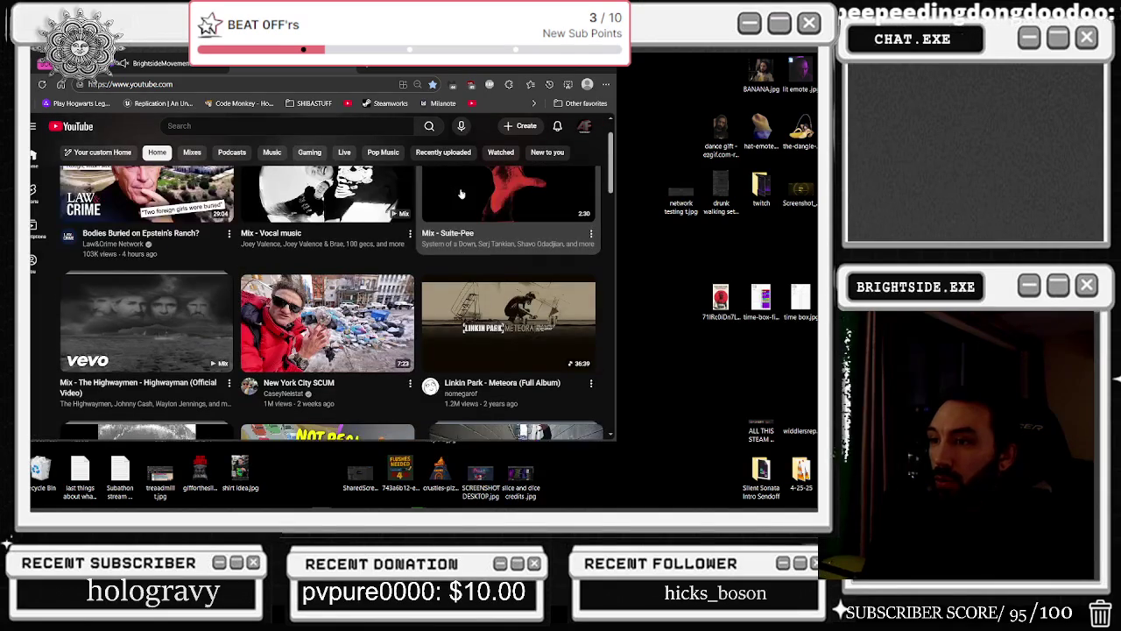
scroll(461, 194, down, 1)
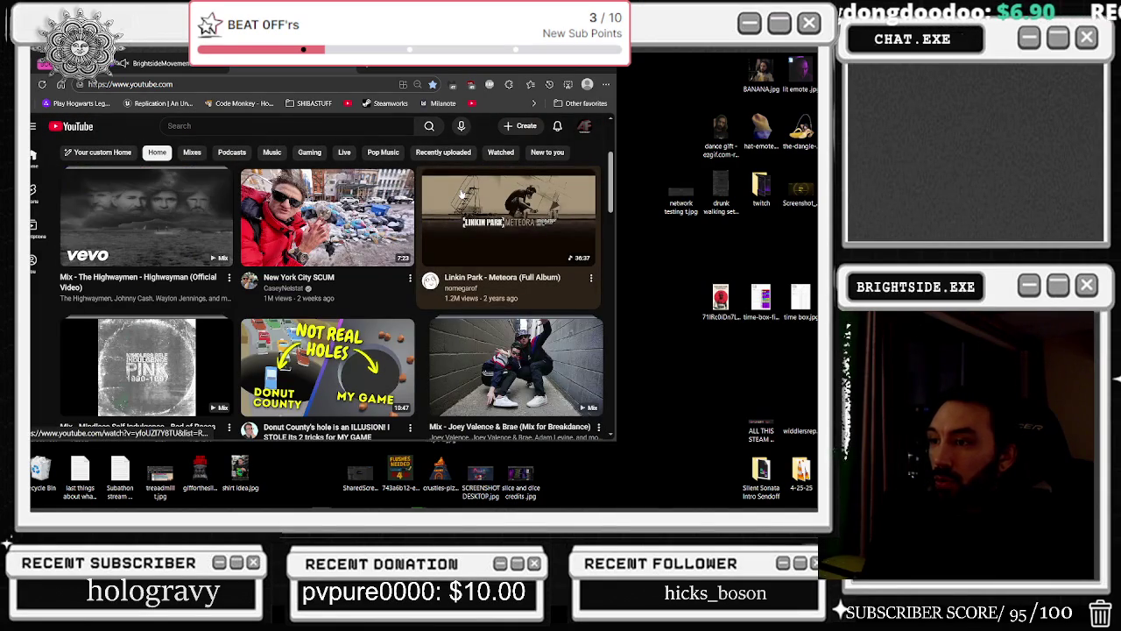
scroll(461, 194, down, 1)
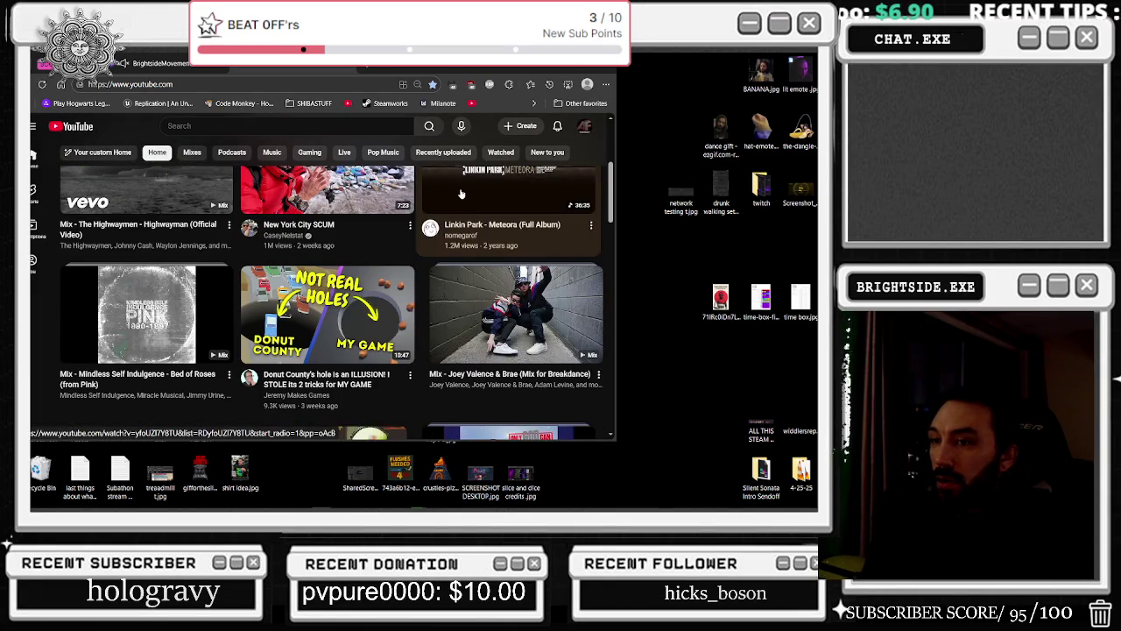
scroll(462, 194, down, 1)
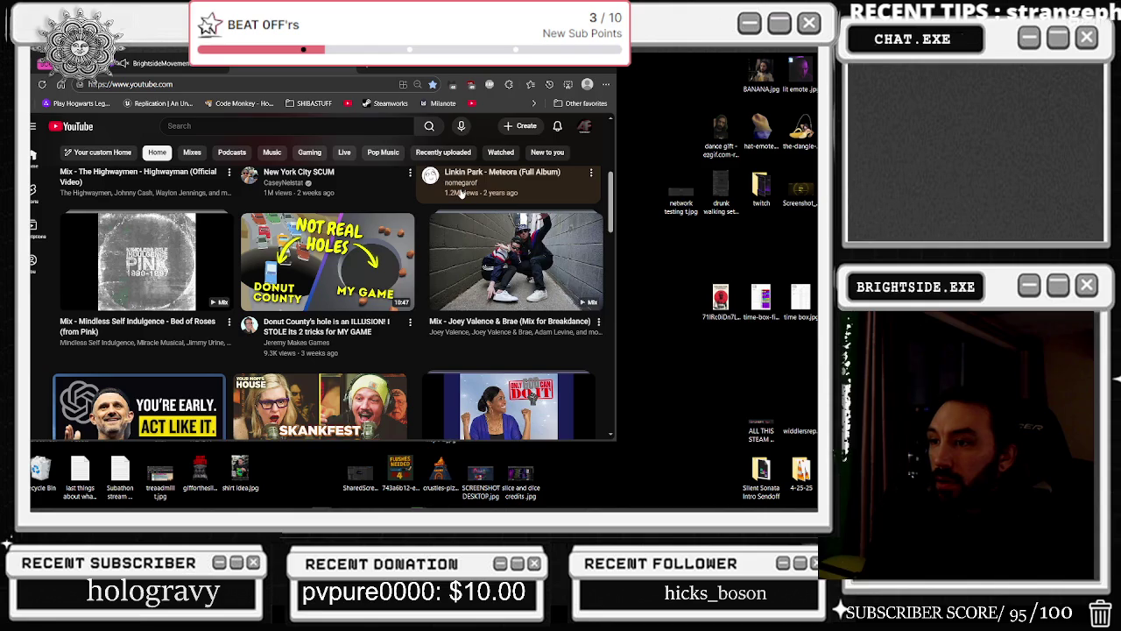
scroll(462, 194, down, 1)
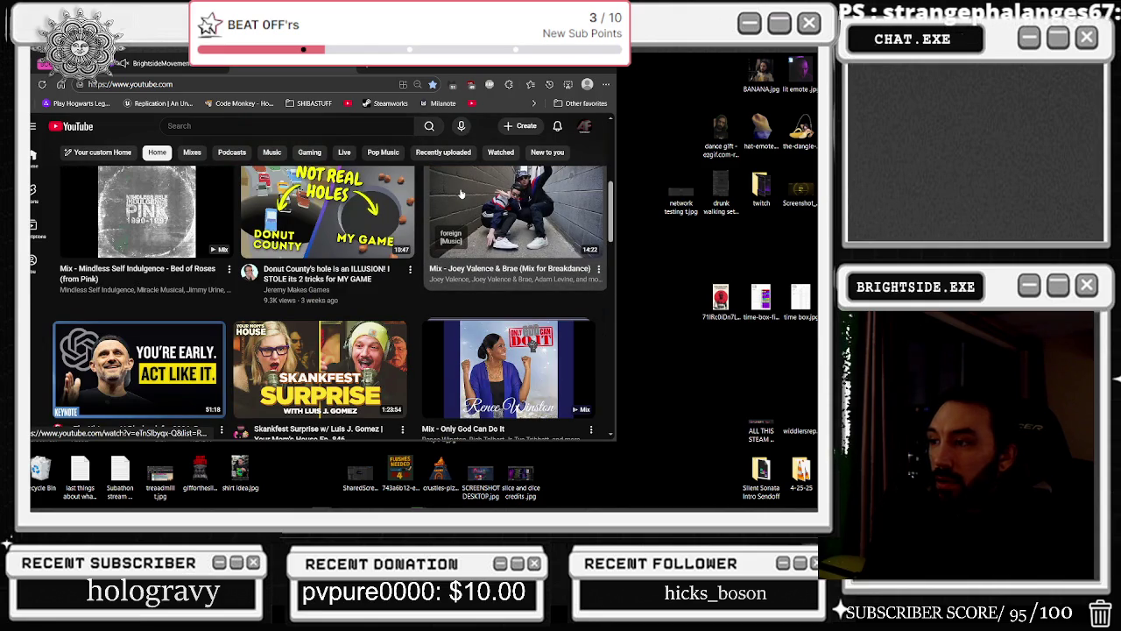
scroll(461, 194, down, 2)
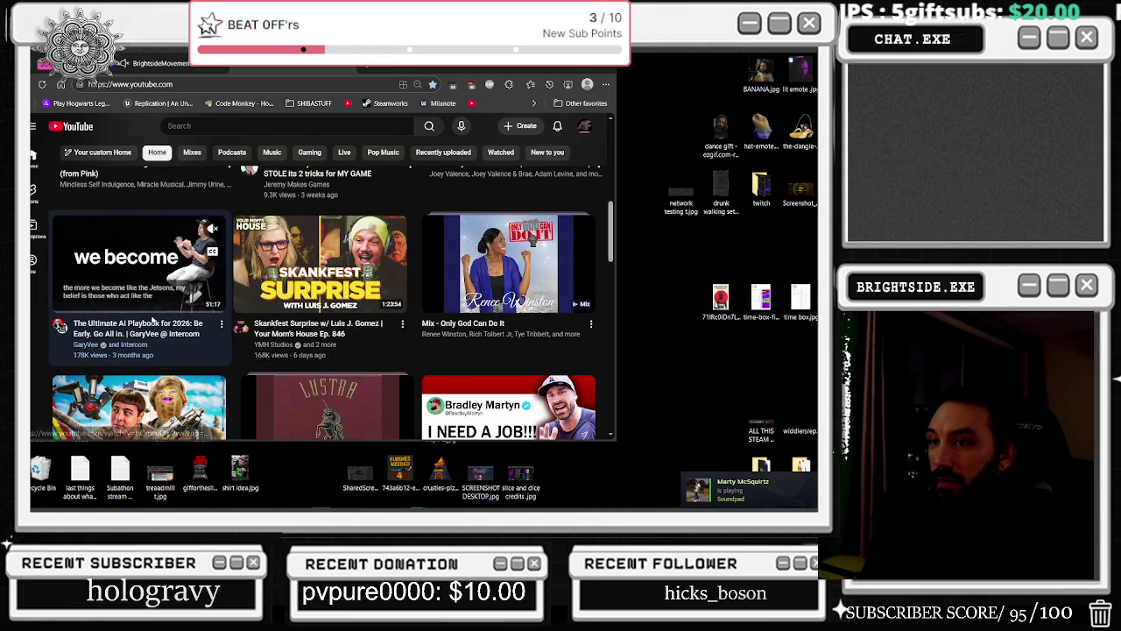
scroll(532, 237, down, 2)
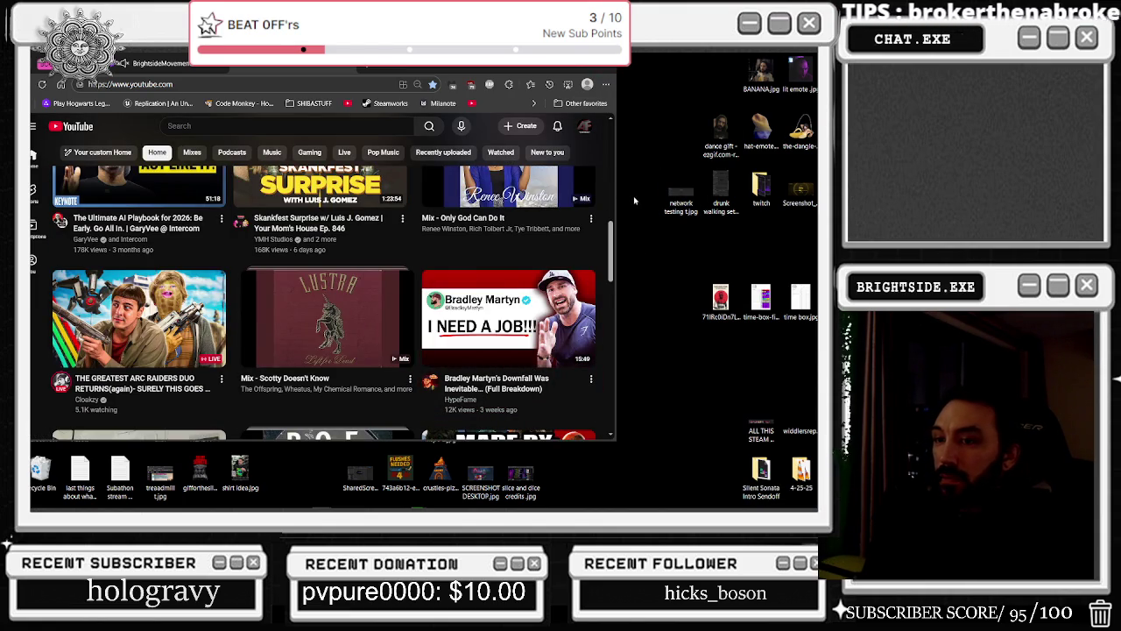
scroll(550, 249, down, 3)
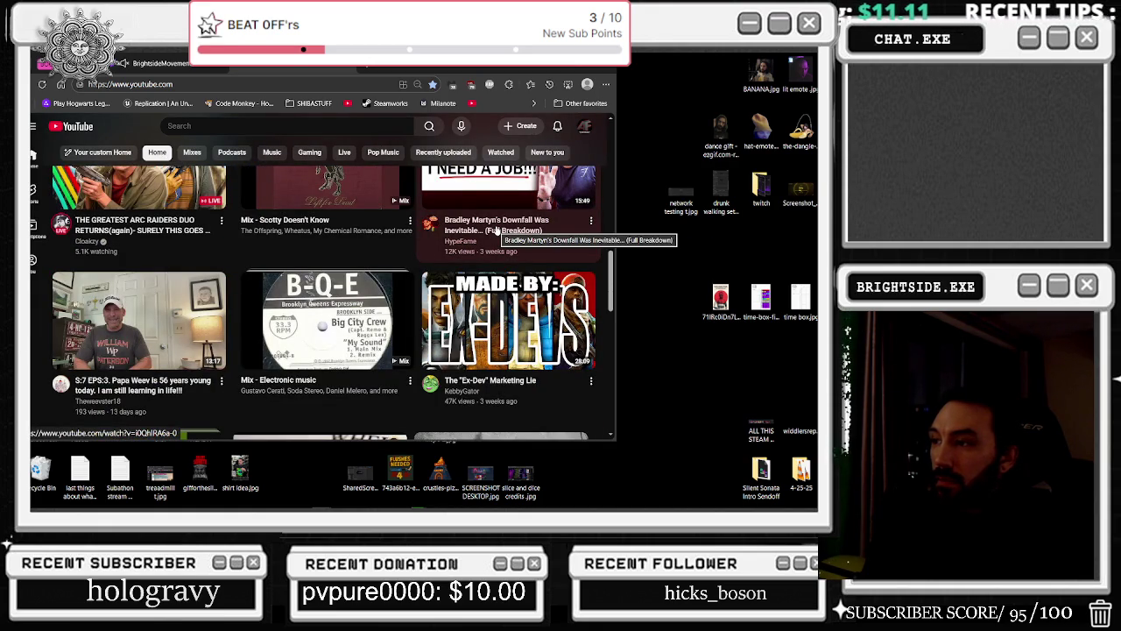
mouse_move(506, 333)
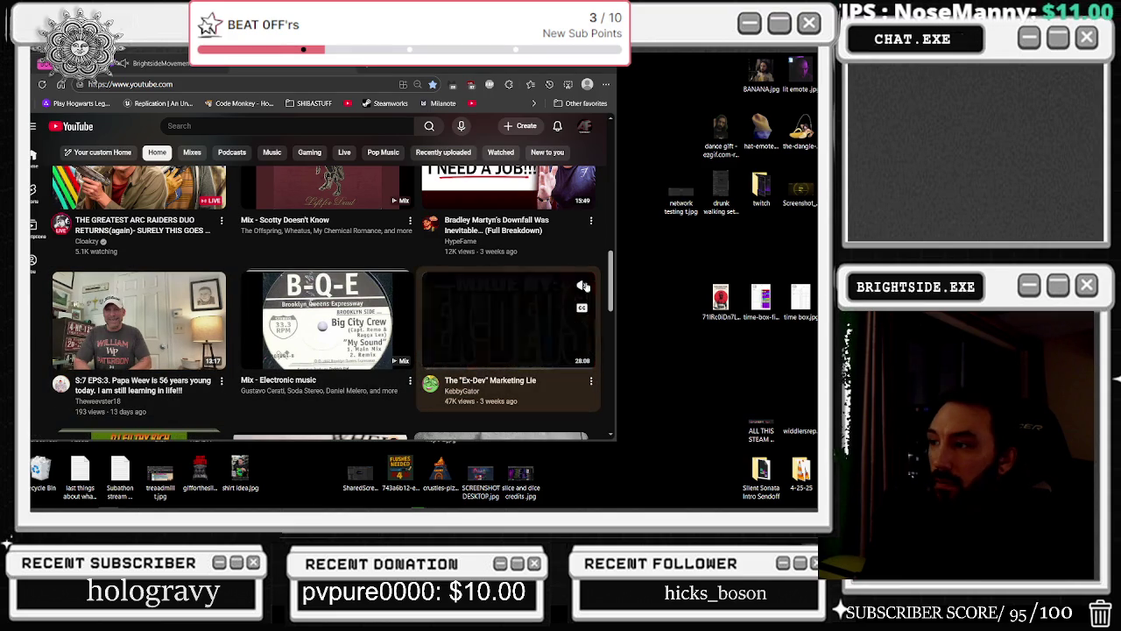
click(523, 283)
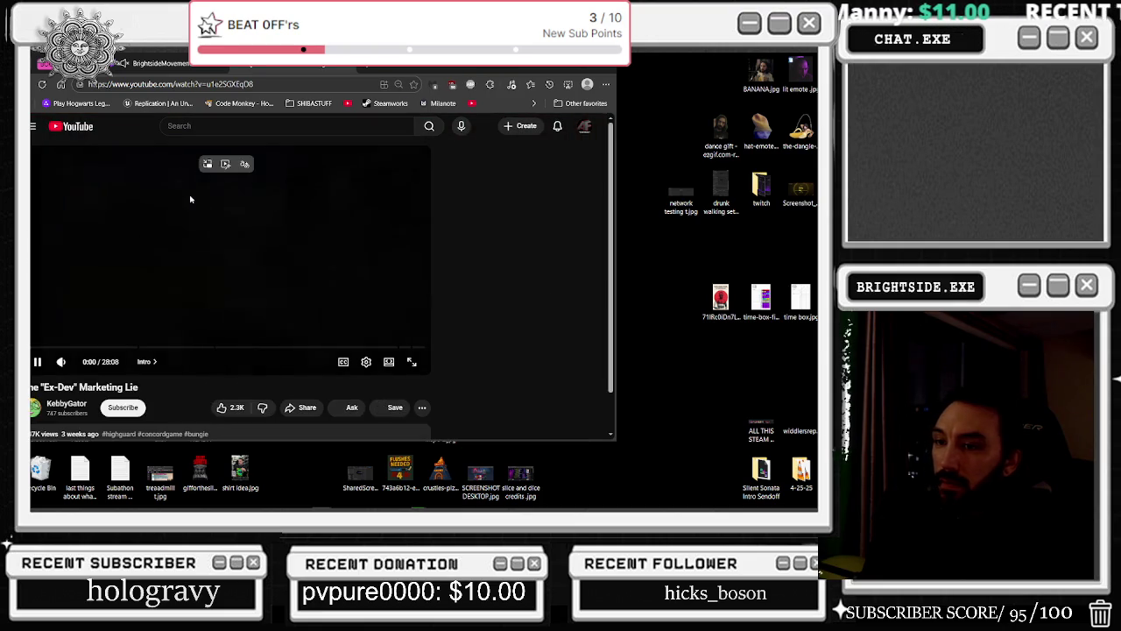
Pop the Ex-Dev Marketing Lie video into picture-in-picture, exit Discord from the tray, and enlarge the PiP window.
click(205, 167)
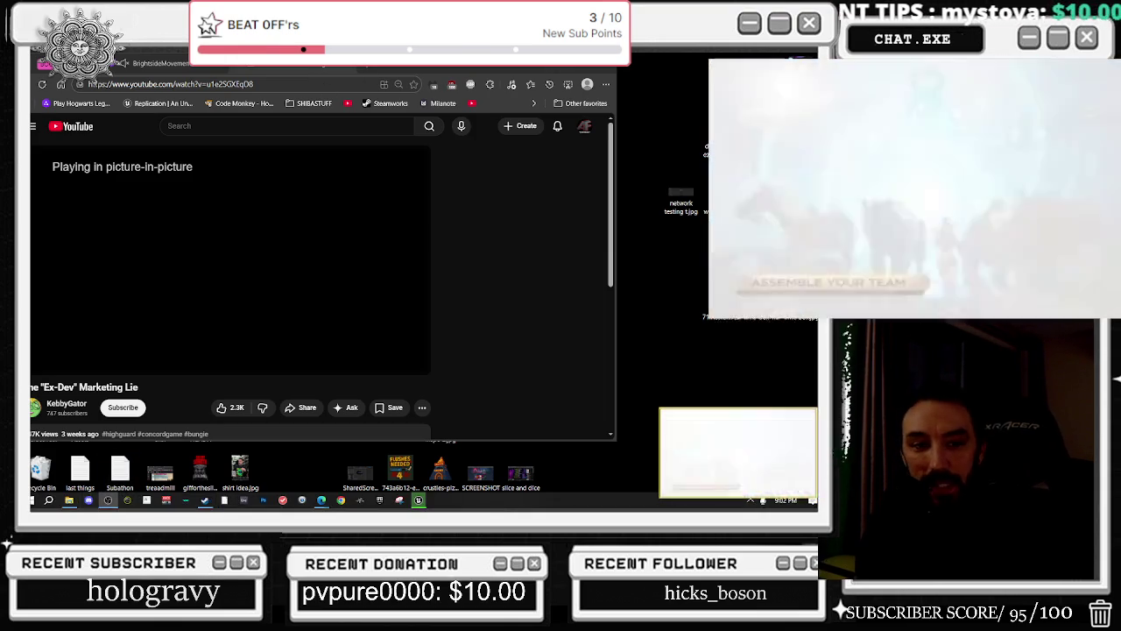
key(alt+Tab)
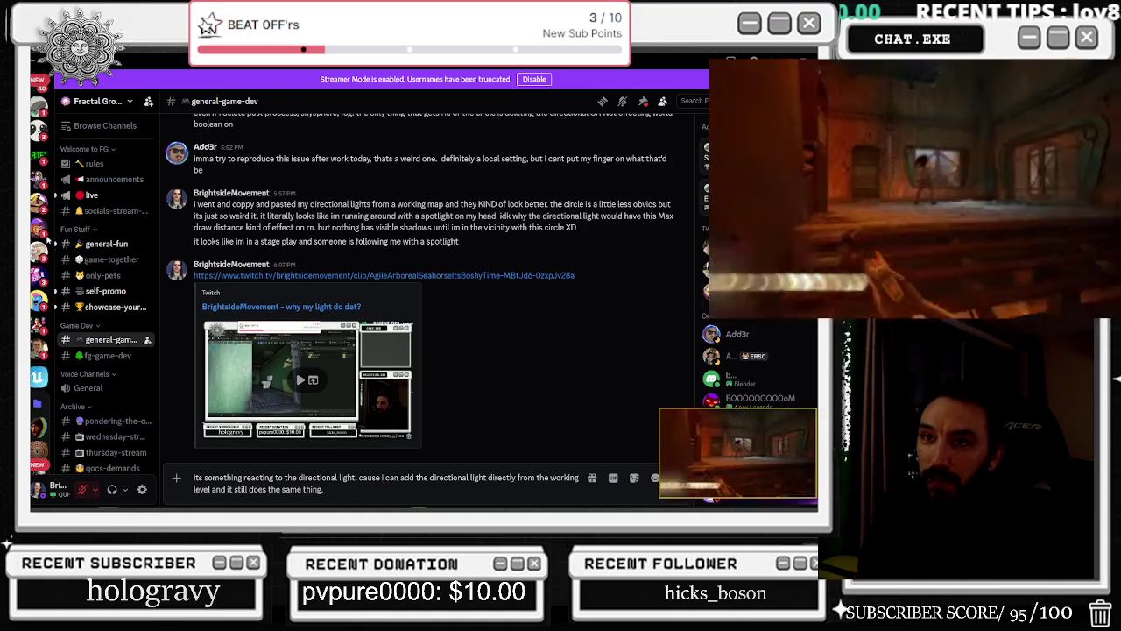
click(750, 500)
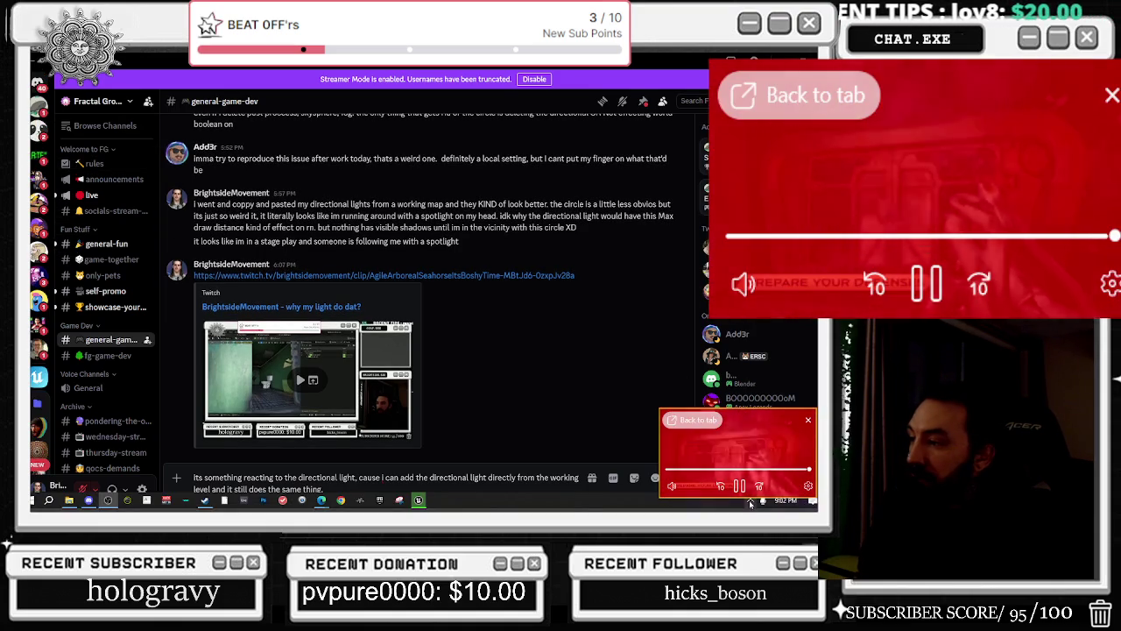
right_click(771, 480)
click(729, 465)
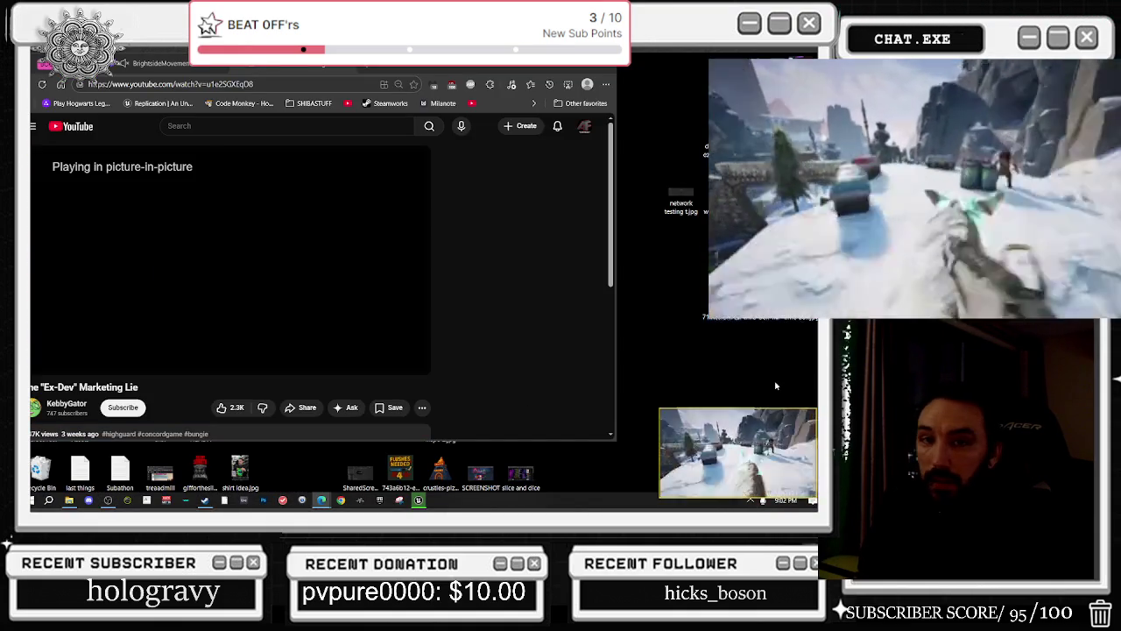
drag(660, 443, 613, 445)
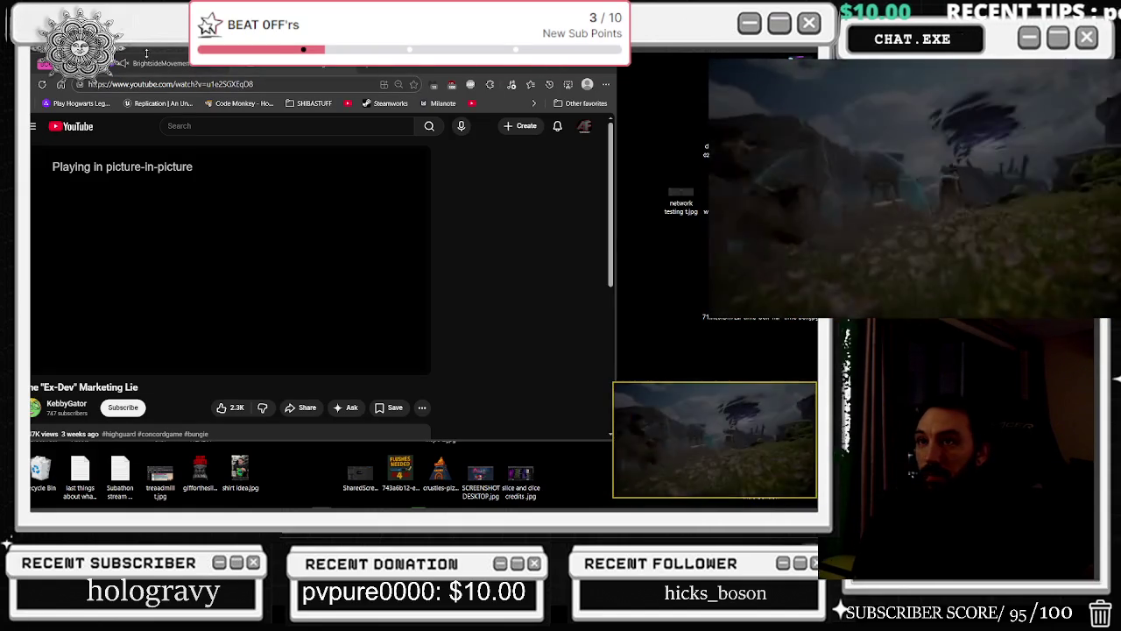
click(163, 63)
Go back to the YouTube video page and minimize the browser to reveal the Unreal Editor splash.
click(219, 63)
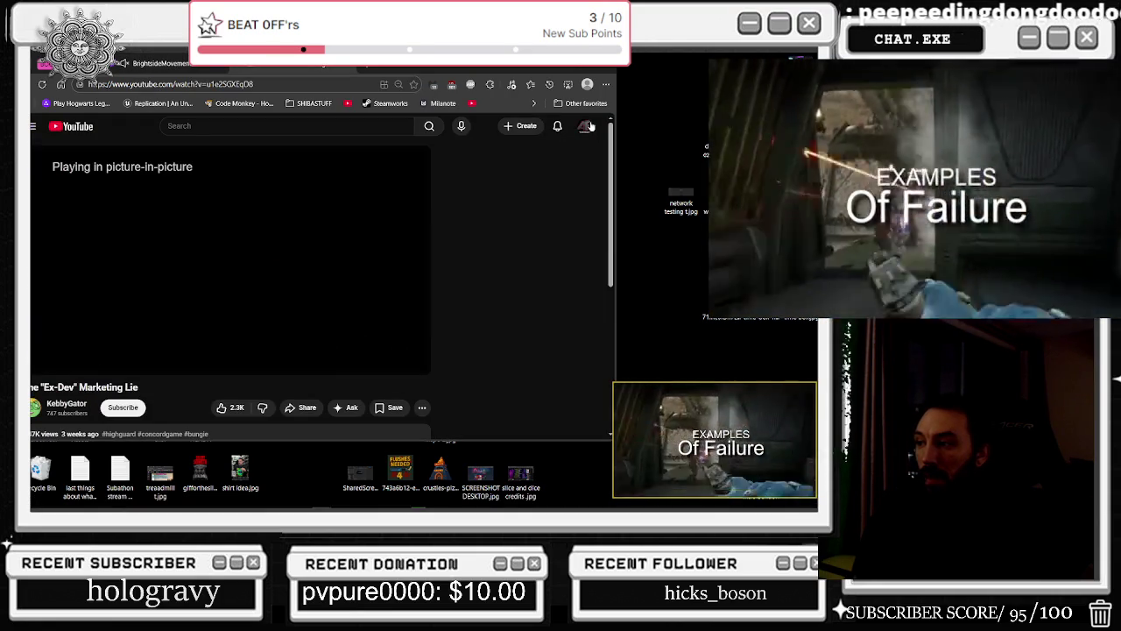
click(555, 70)
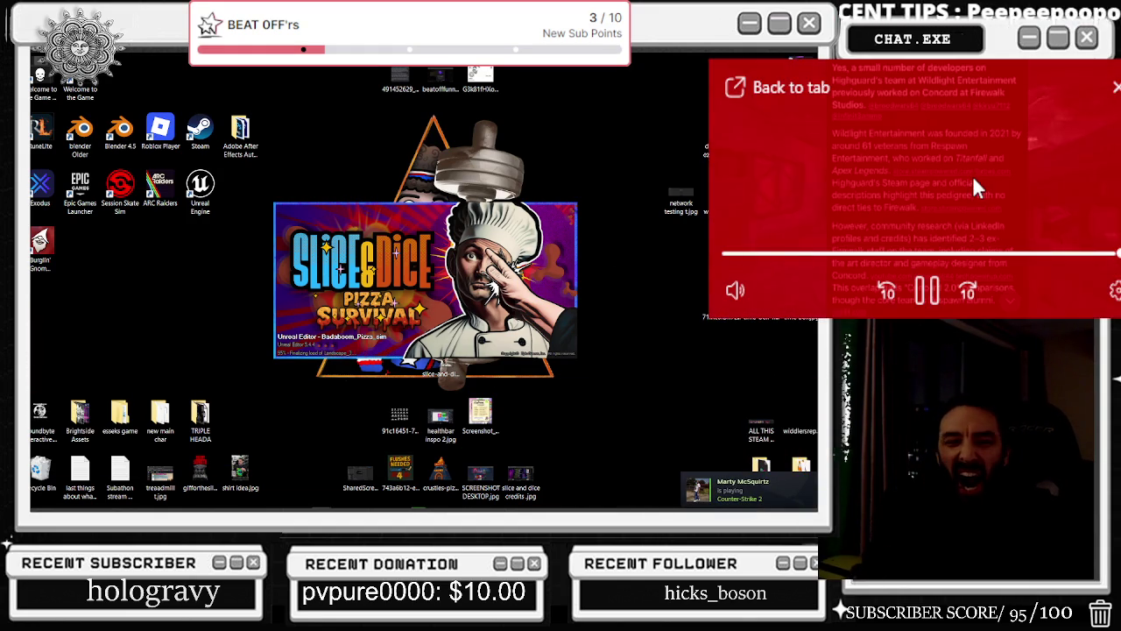
Exit Steam from the system tray and bring the loaded Unreal Editor window forward.
mouse_move(973, 175)
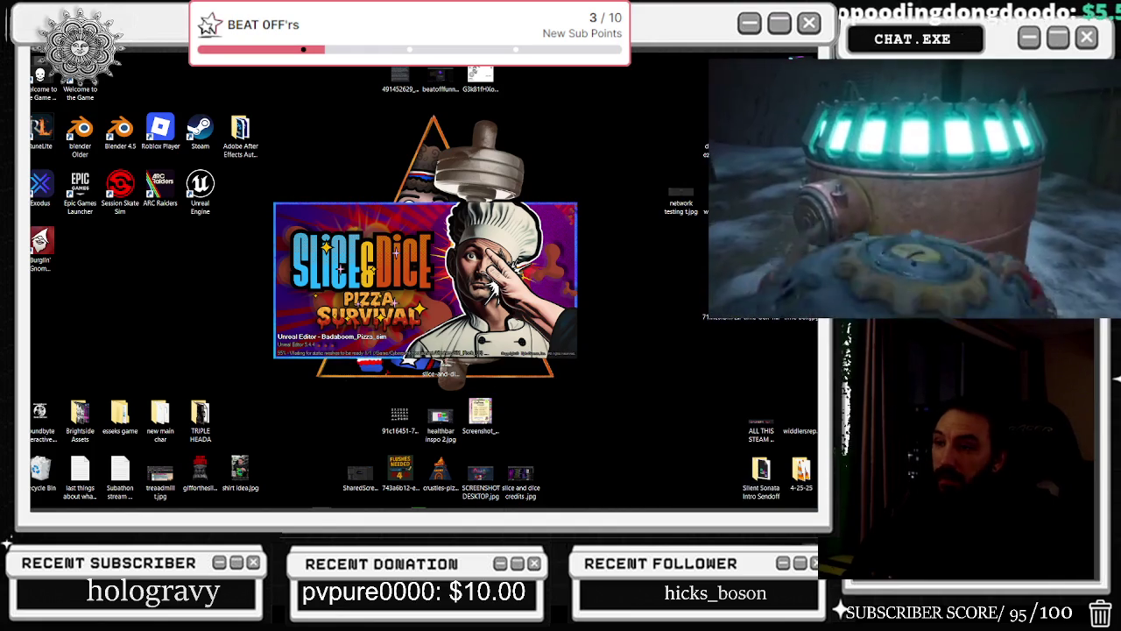
mouse_move(367, 508)
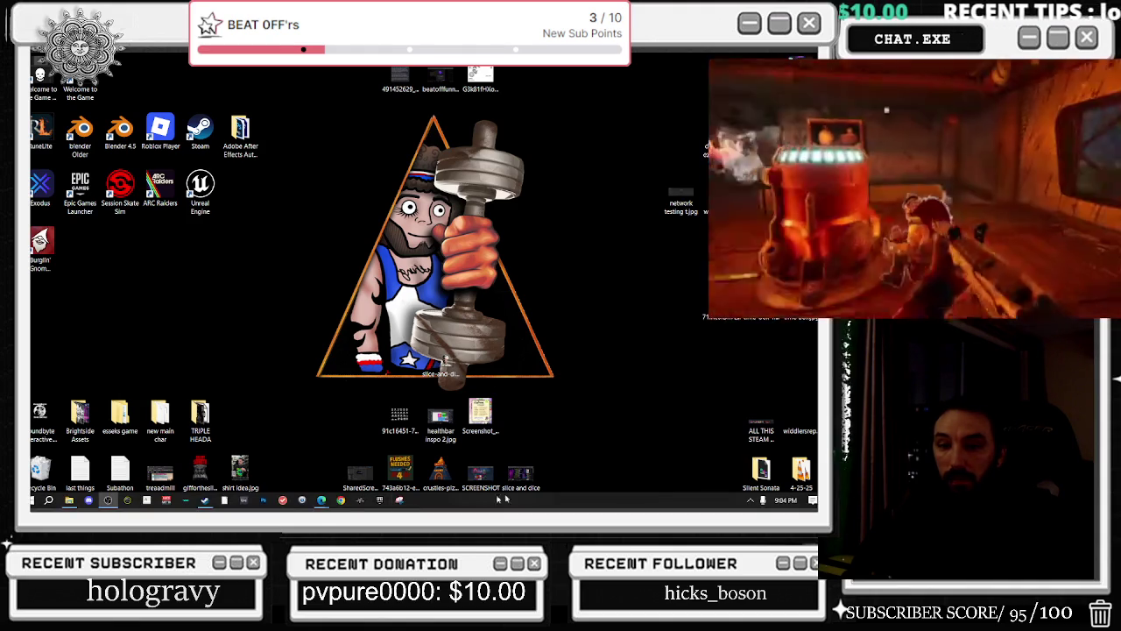
click(747, 505)
right_click(749, 470)
click(633, 452)
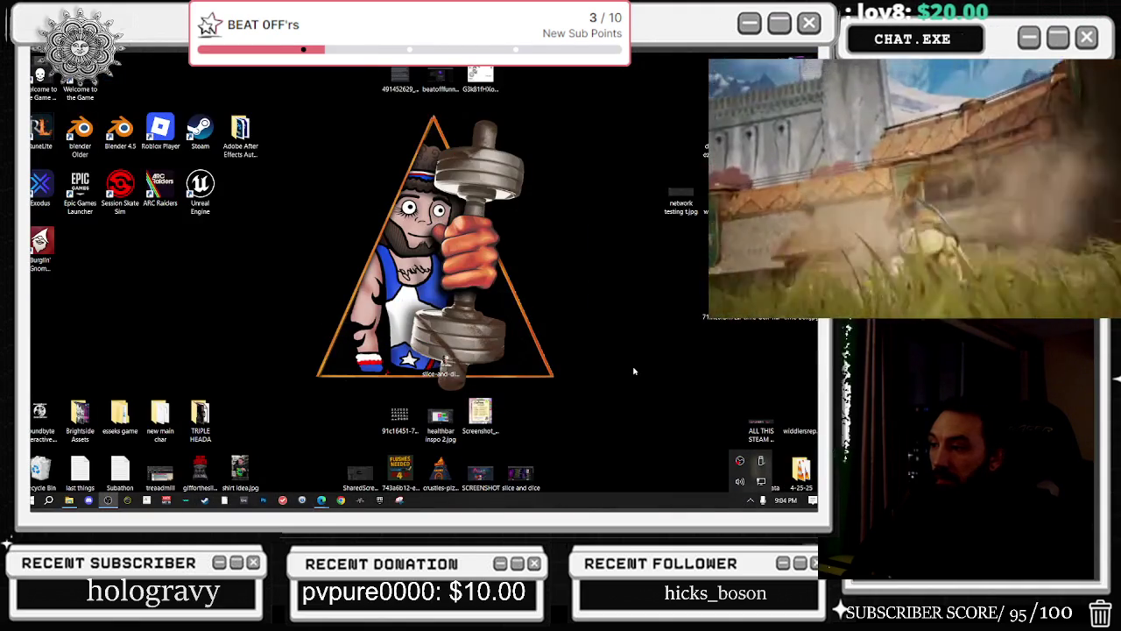
click(418, 500)
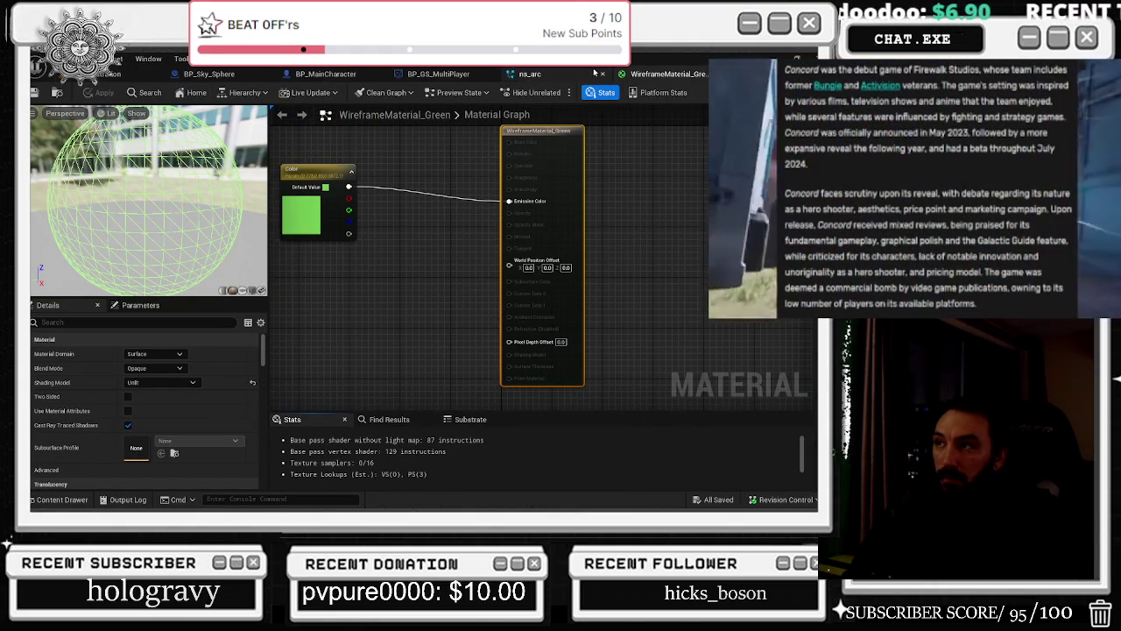
Save ns_arc, close the ns_arc and WireframeMaterial_Green editors, then switch to the BP_Sky_Sphere blueprint.
click(562, 77)
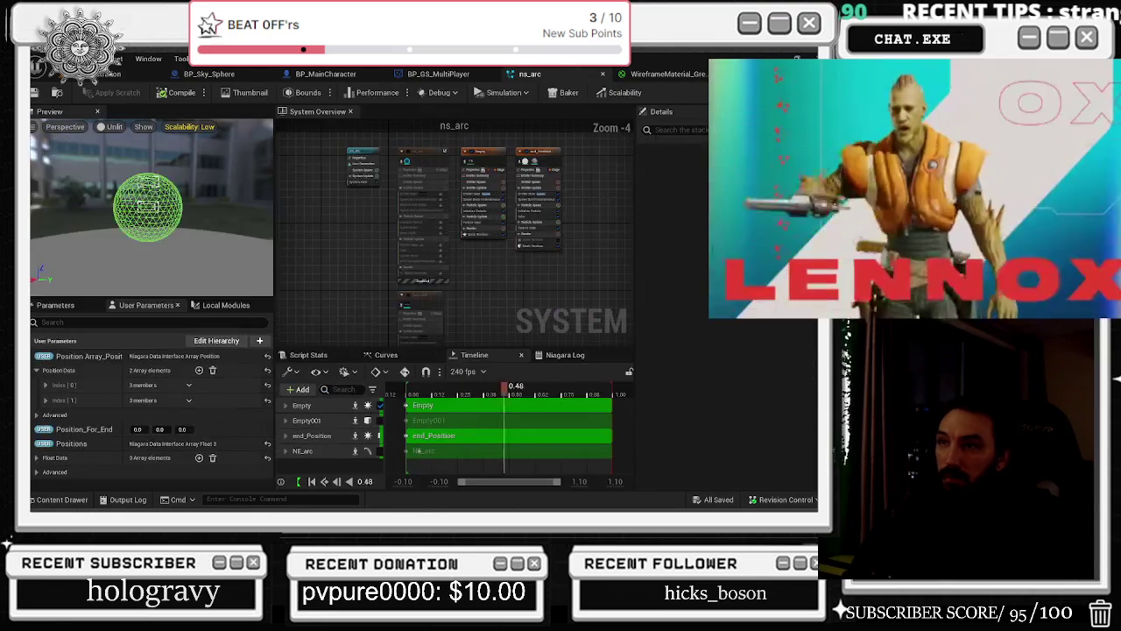
click(33, 93)
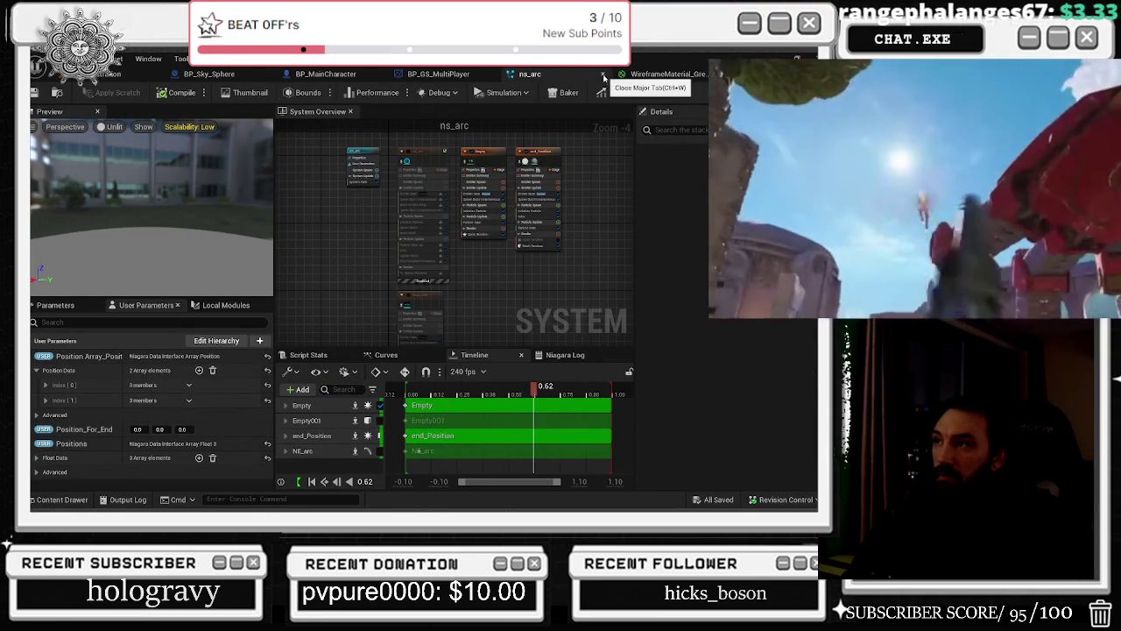
click(603, 74)
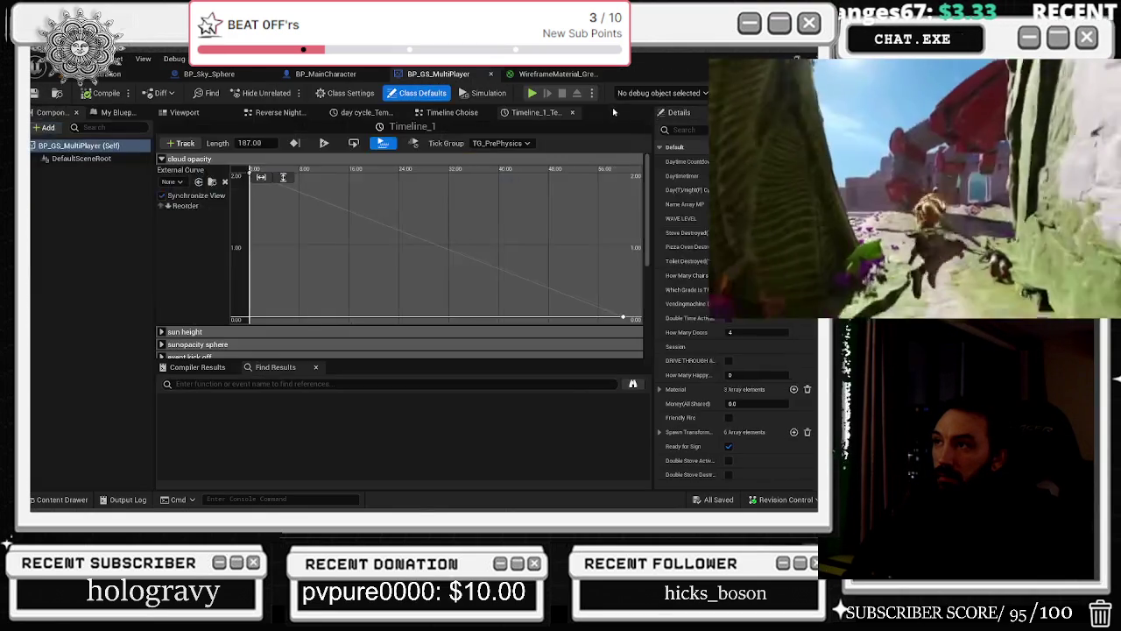
click(583, 75)
click(603, 74)
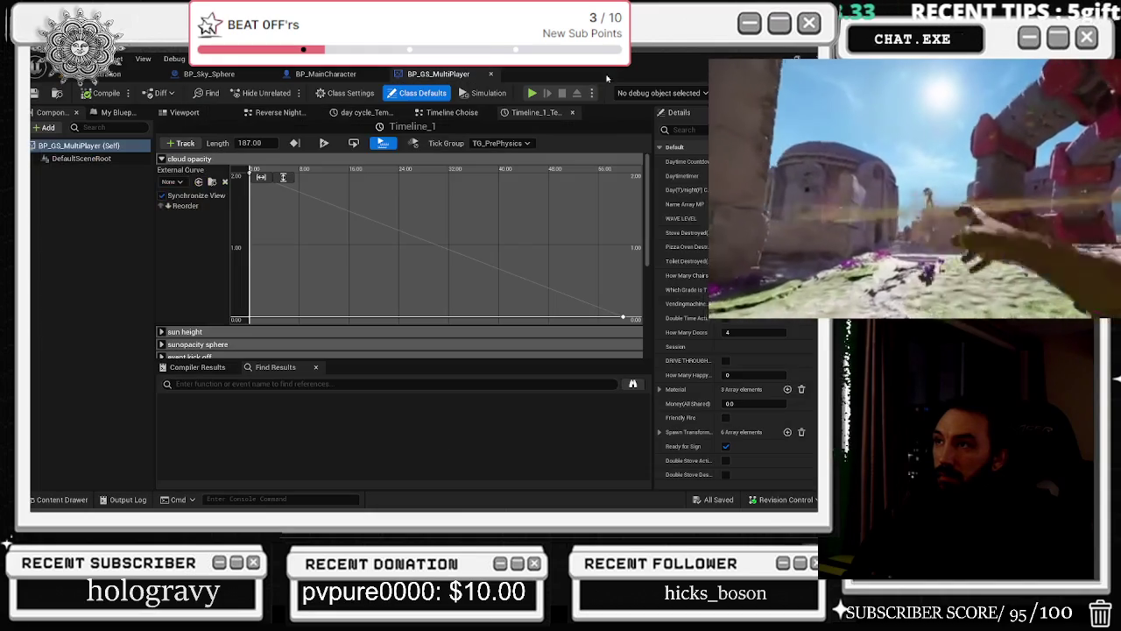
click(327, 75)
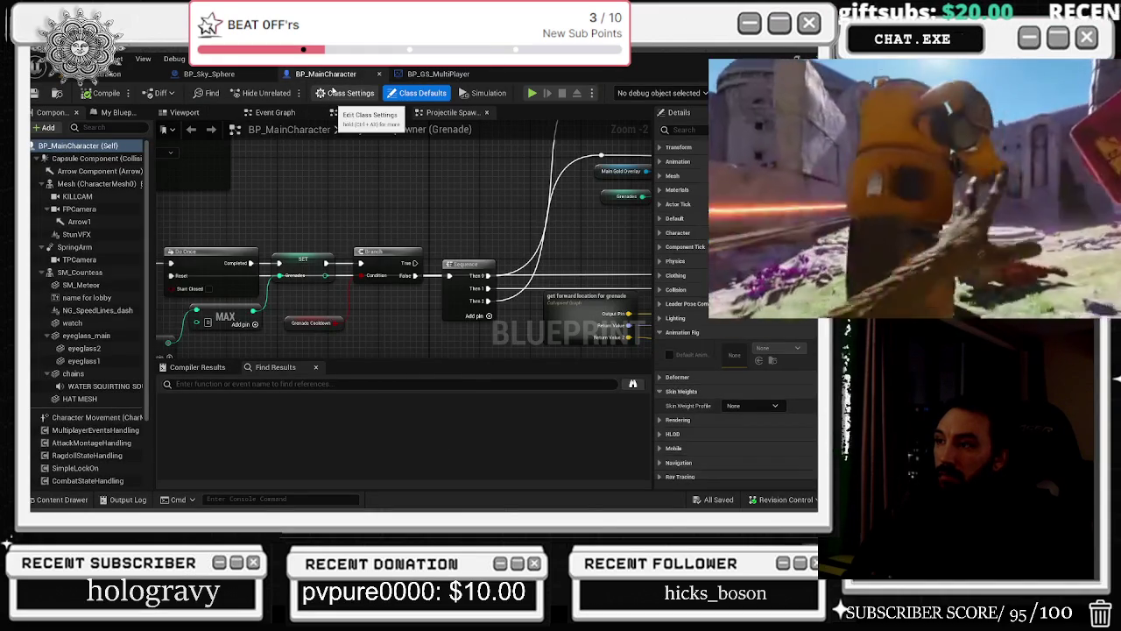
click(231, 76)
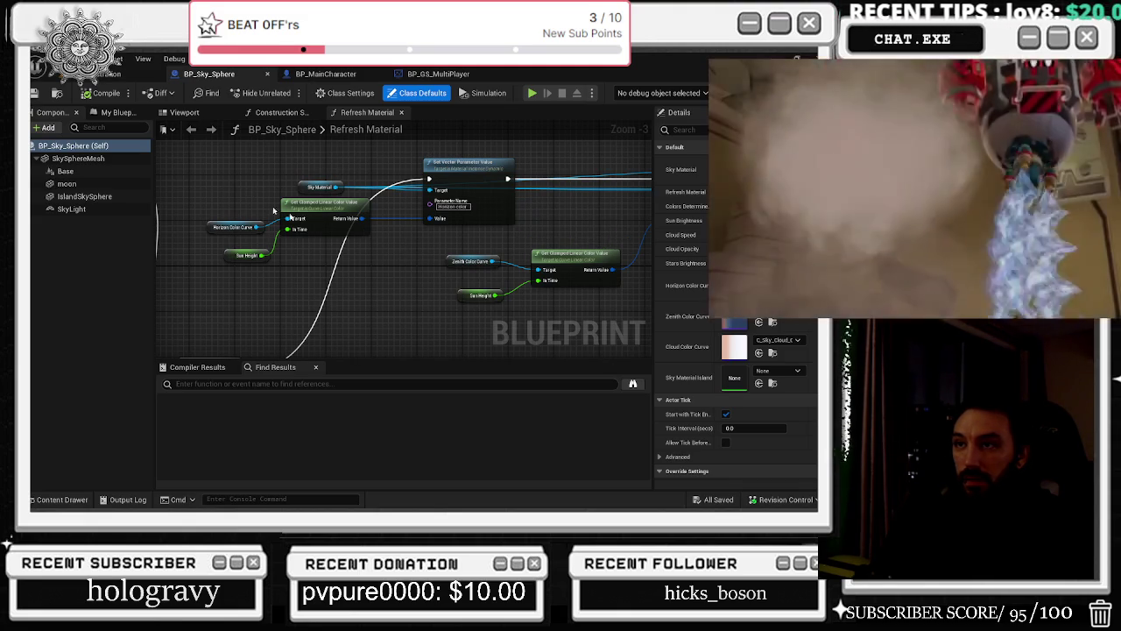
Switch back to the Badaboom_Pizza_sim level editor tab.
click(131, 73)
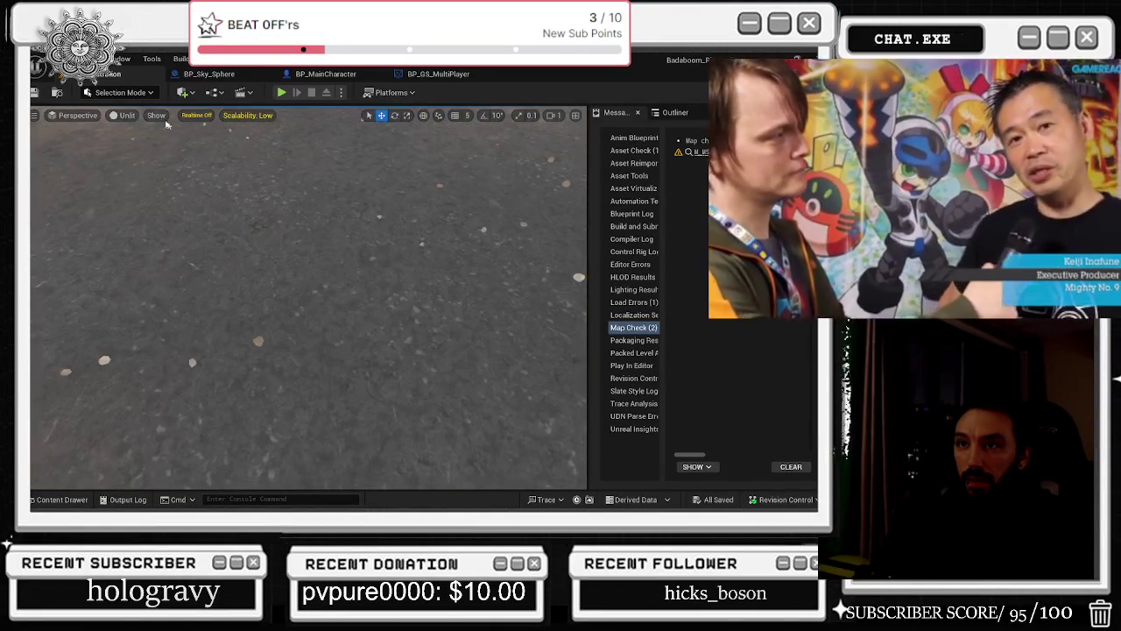
Switch the viewport from Unlit to Lit mode and start Play In Editor with Alt+P.
click(121, 117)
click(122, 158)
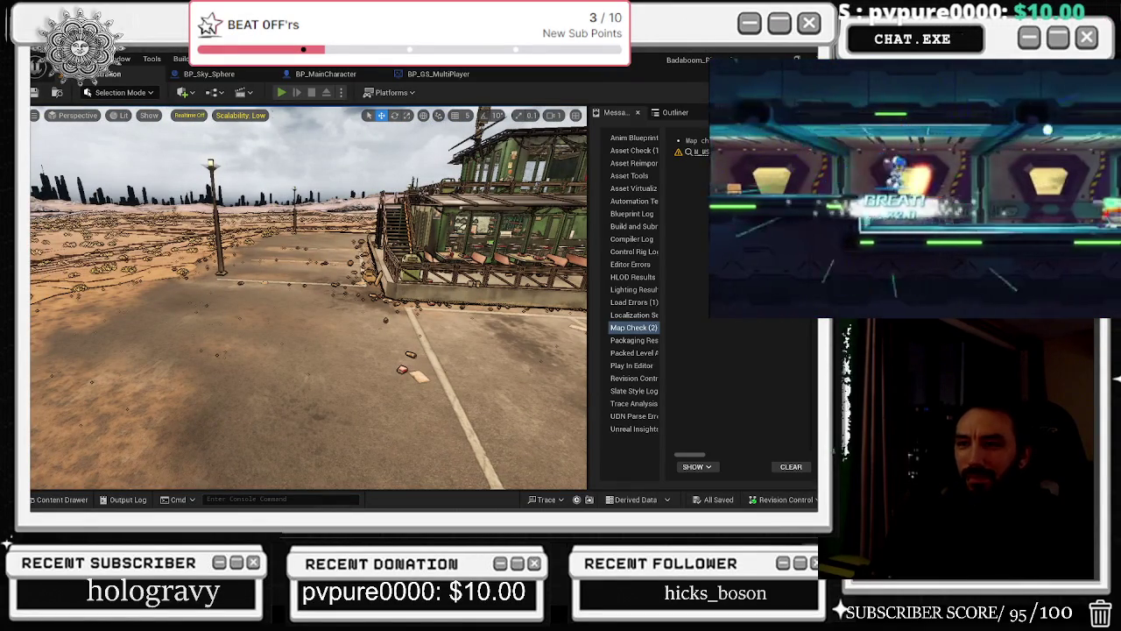
key(alt+p)
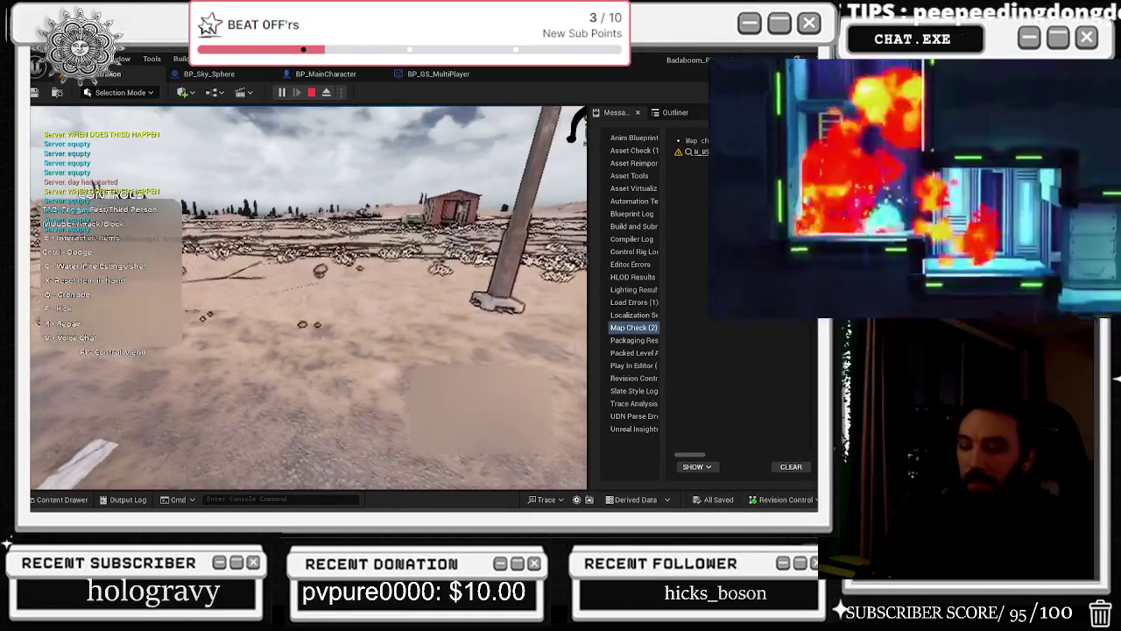
Check the in-game options menu, then walk onto the road and pick up and drop the red item.
key(Escape)
click(392, 255)
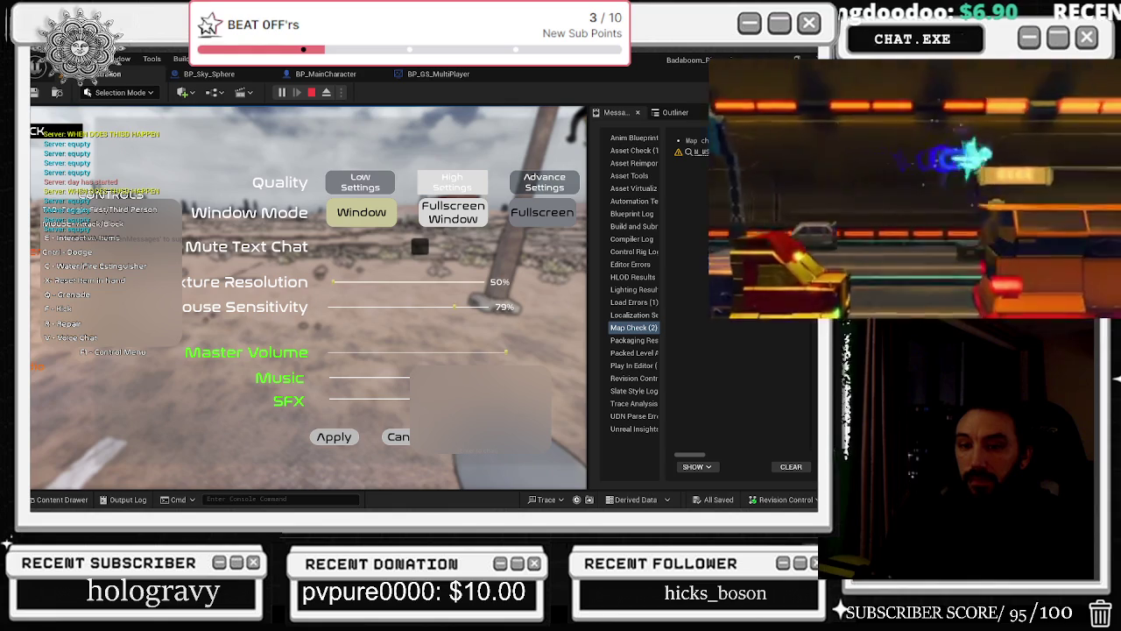
key(Escape)
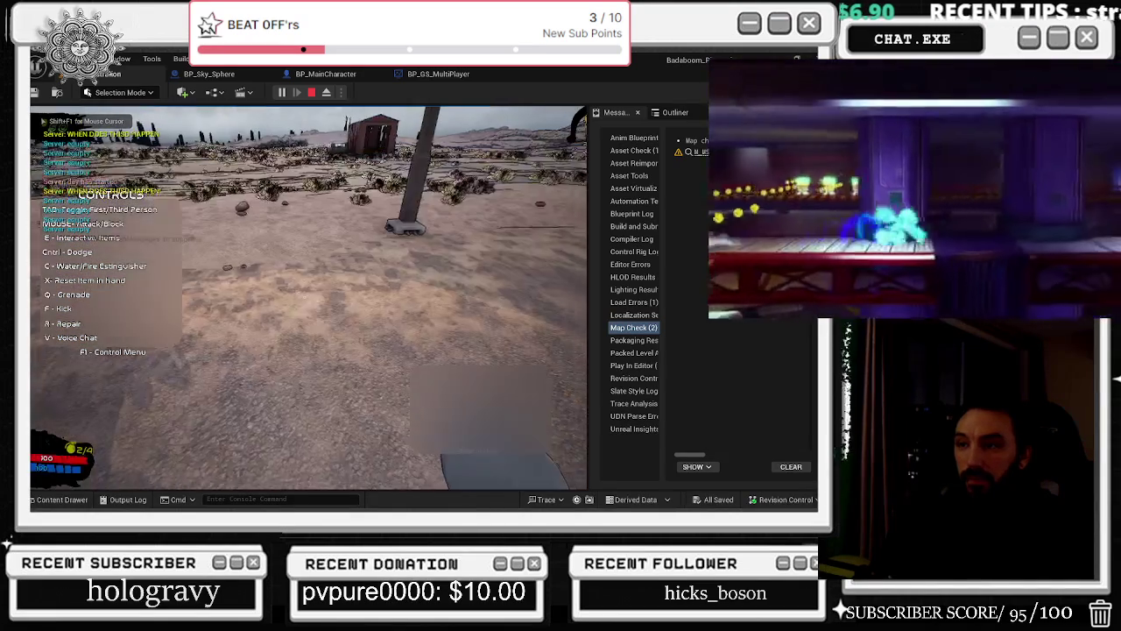
key(w)
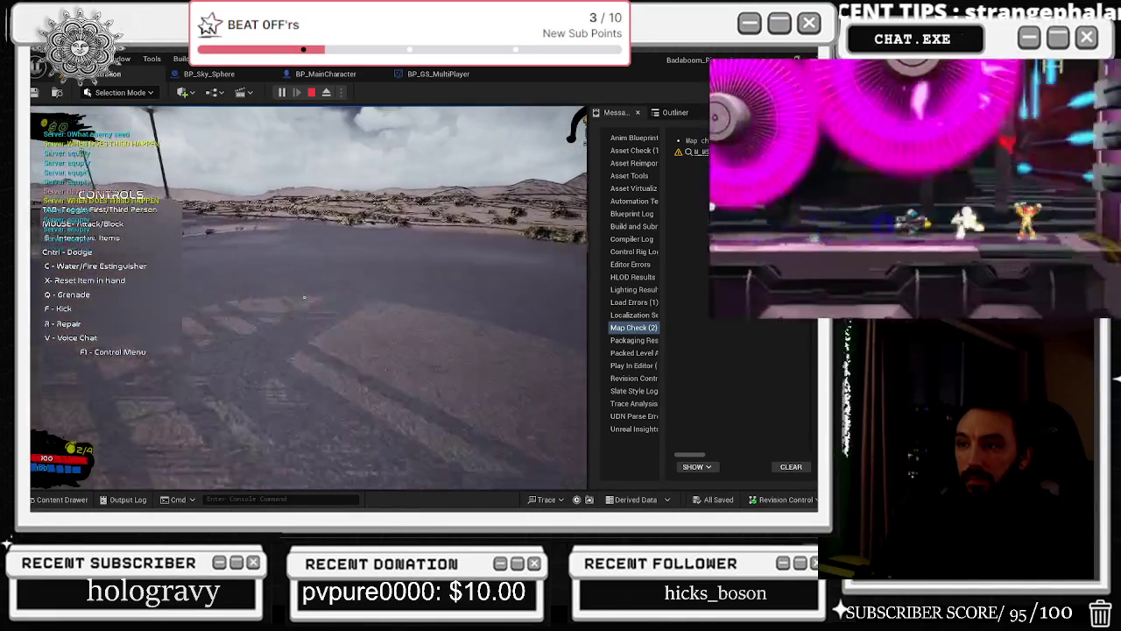
key(e)
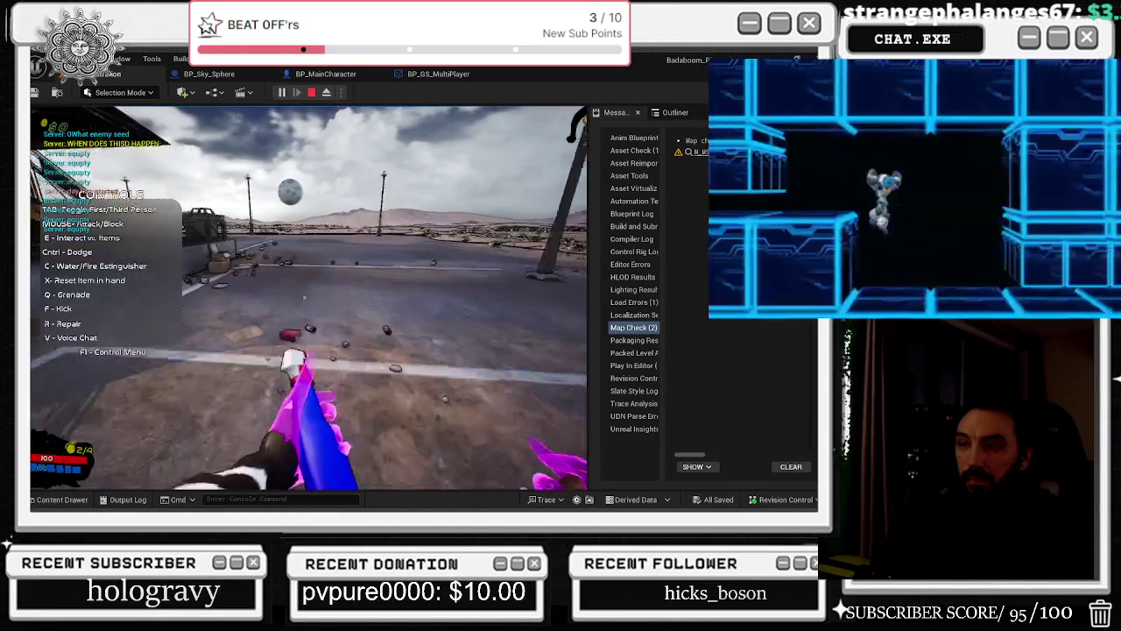
key(e)
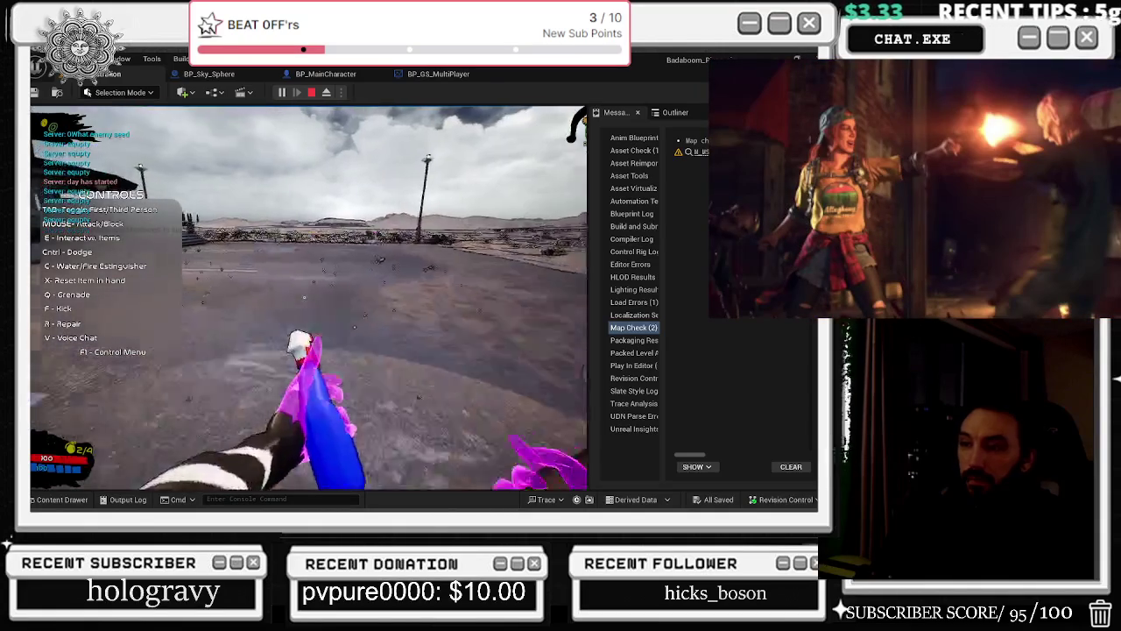
In third person, jump and smash a barrel with the frying pan, then free the mouse and widen the viewport.
key(Tab)
key(space)
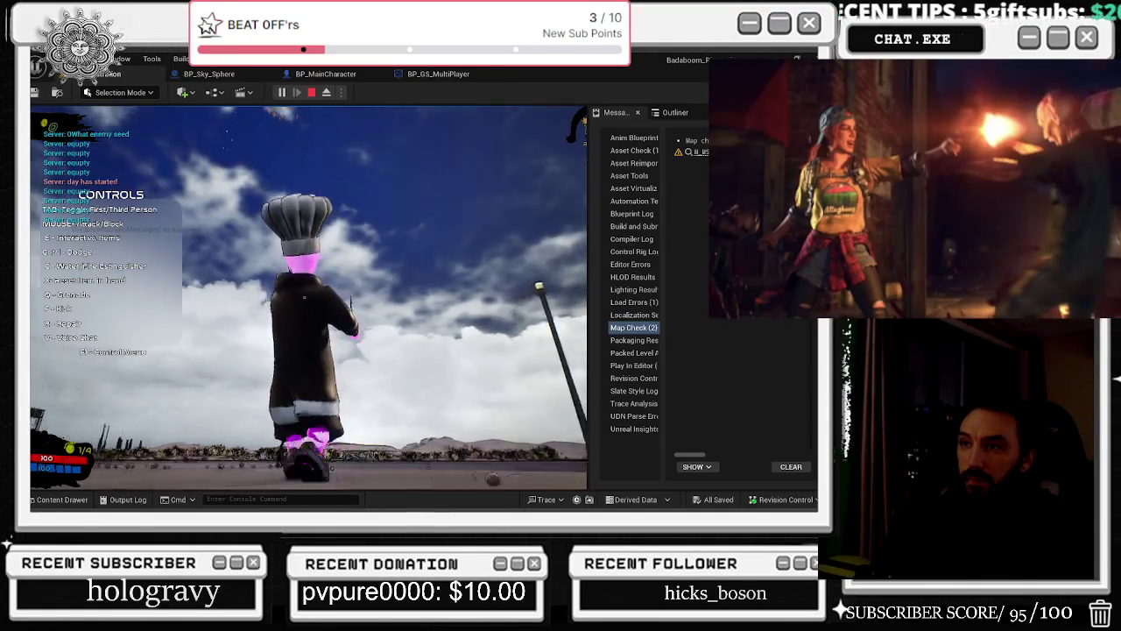
click(304, 297)
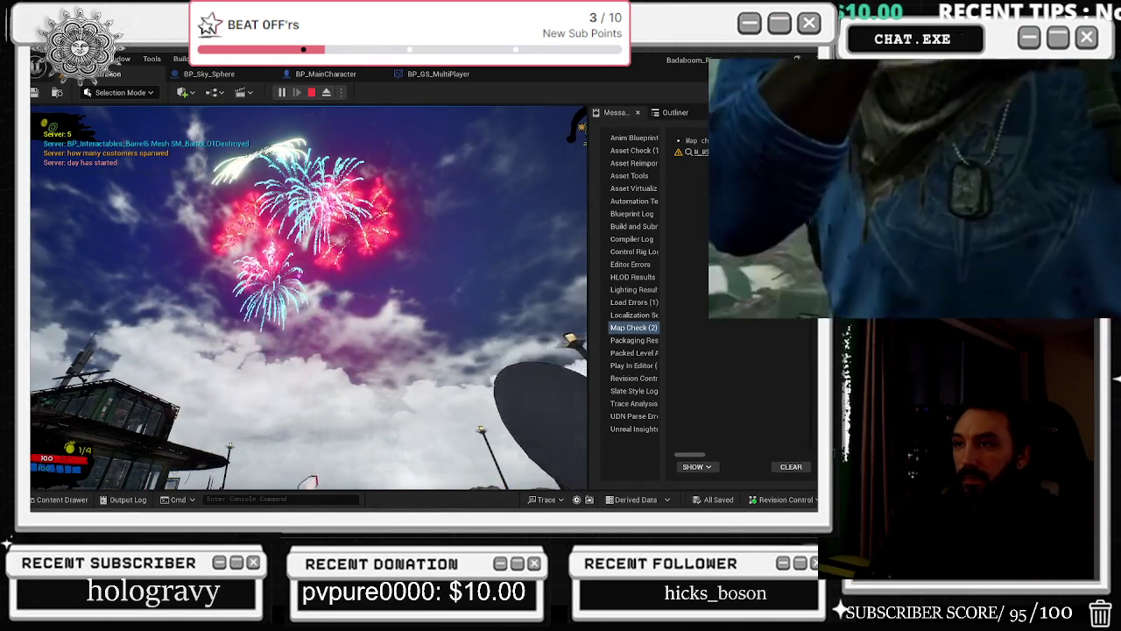
key(alt+Tab)
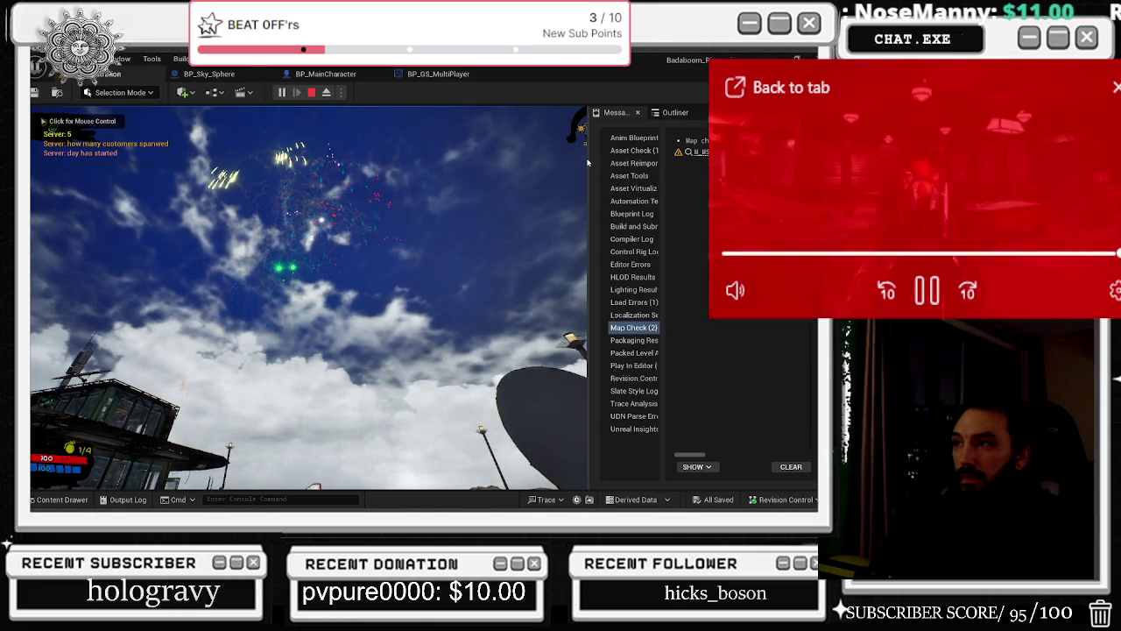
mouse_move(587, 158)
mouse_down()
mouse_move(706, 158)
mouse_move(663, 158)
mouse_up()
Return to the game, stop the play session with Esc, and restart it with Alt+P.
click(652, 158)
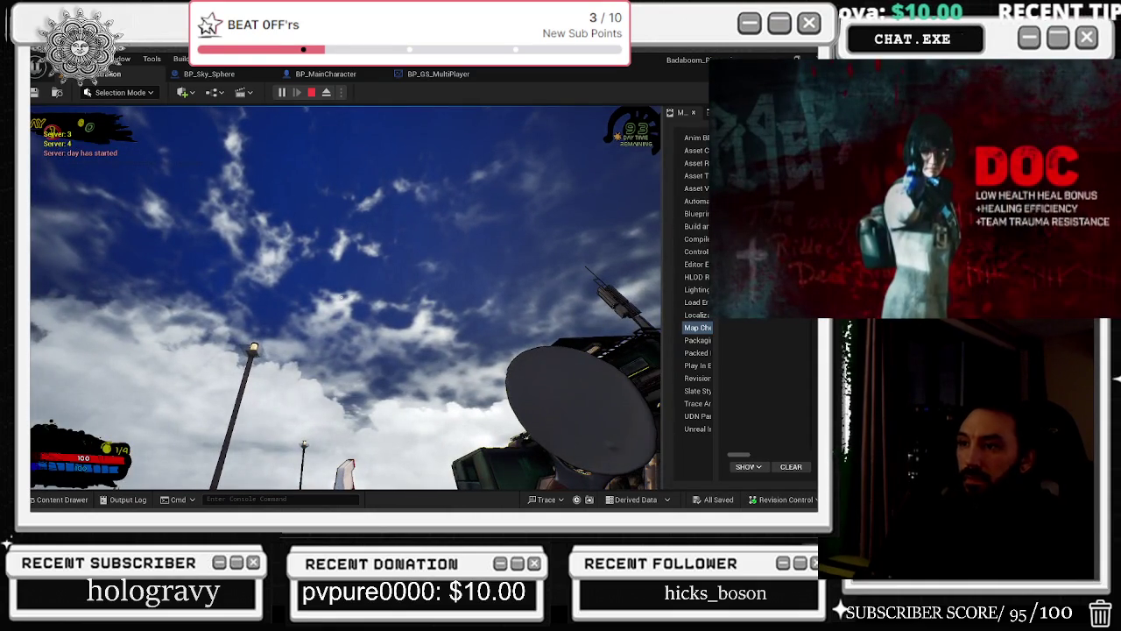
key(Escape)
key(alt+p)
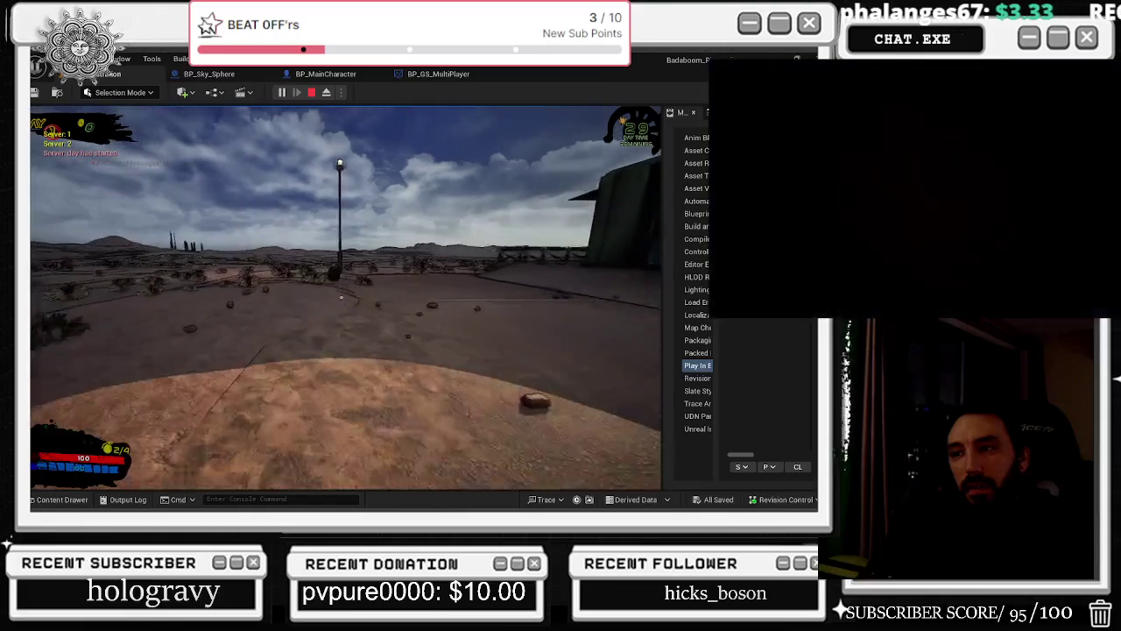
Switch back to first-person view and destroy a barrel.
key(1)
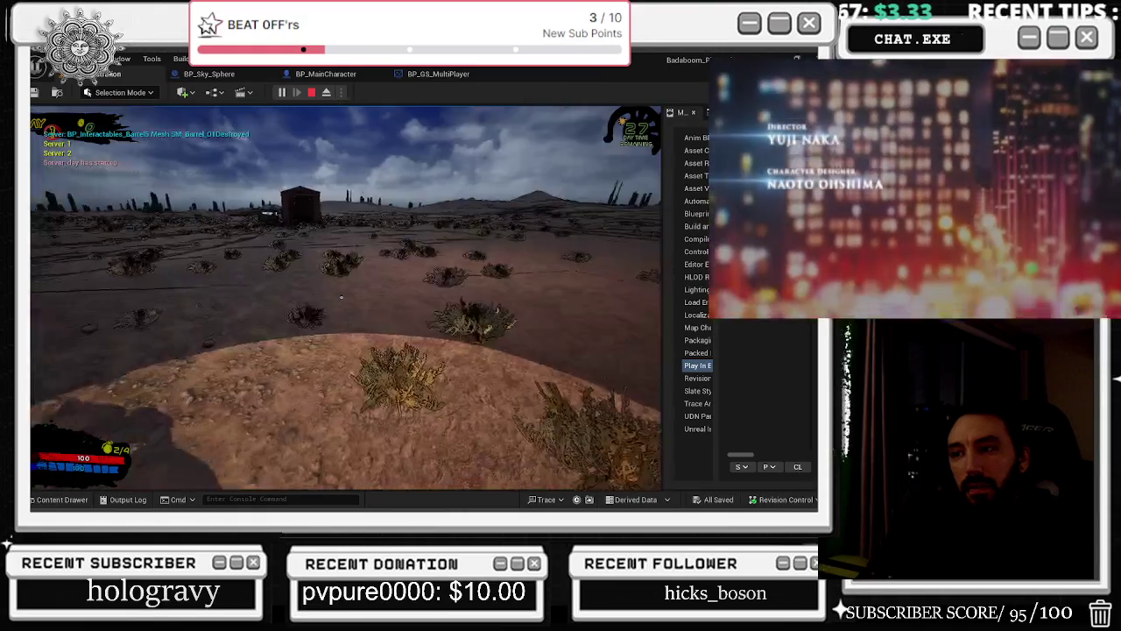
click(341, 298)
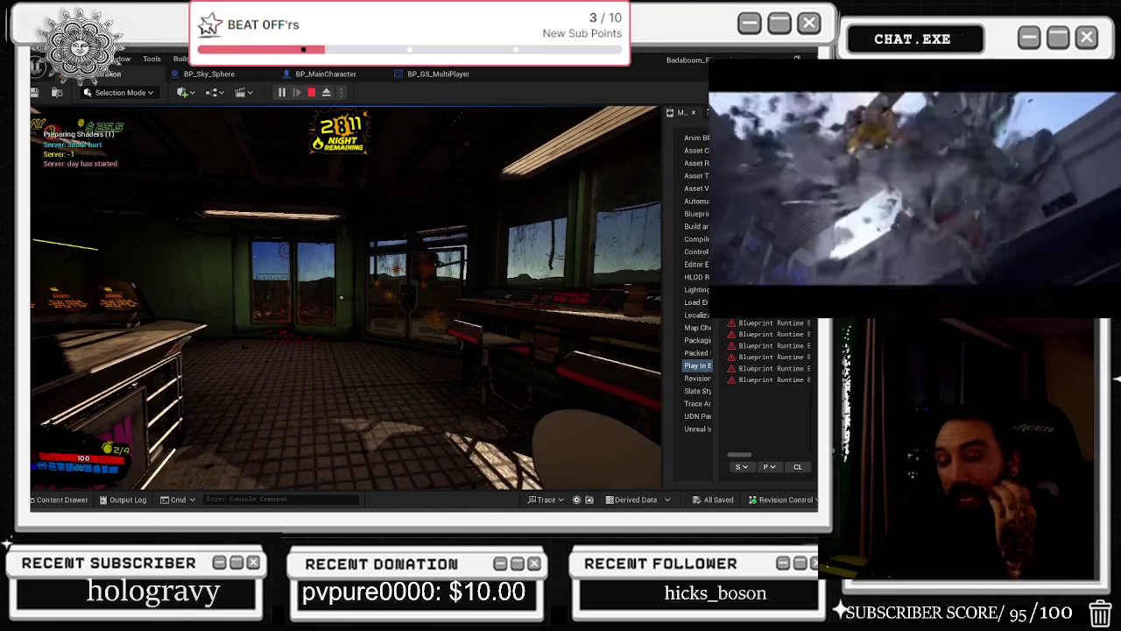
Replay the picture-in-picture video, play on until the snowy night, then stop the session with Esc.
click(883, 291)
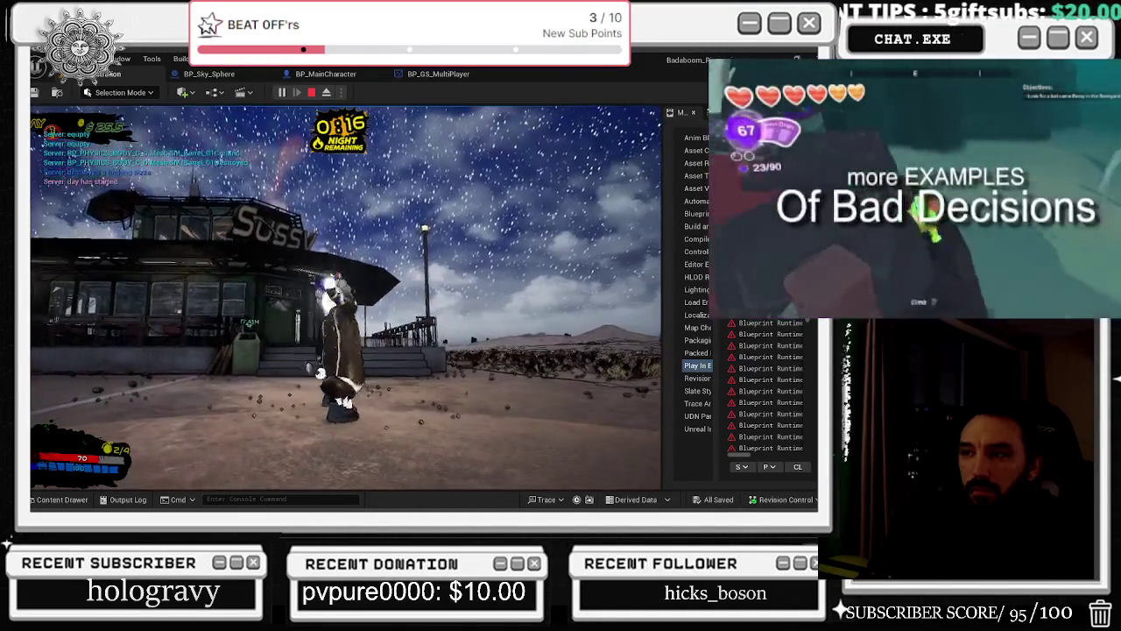
key(Escape)
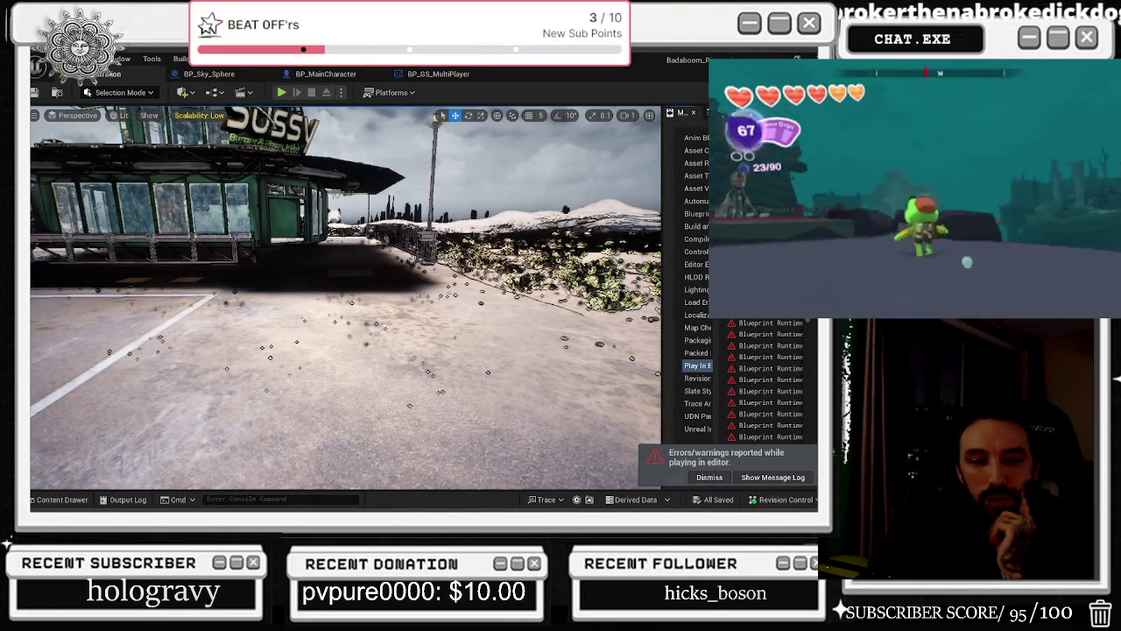
Switch to the browser window playing the YouTube video 'The "Ex-Dev" Marketing Lie'.
key(alt+Tab)
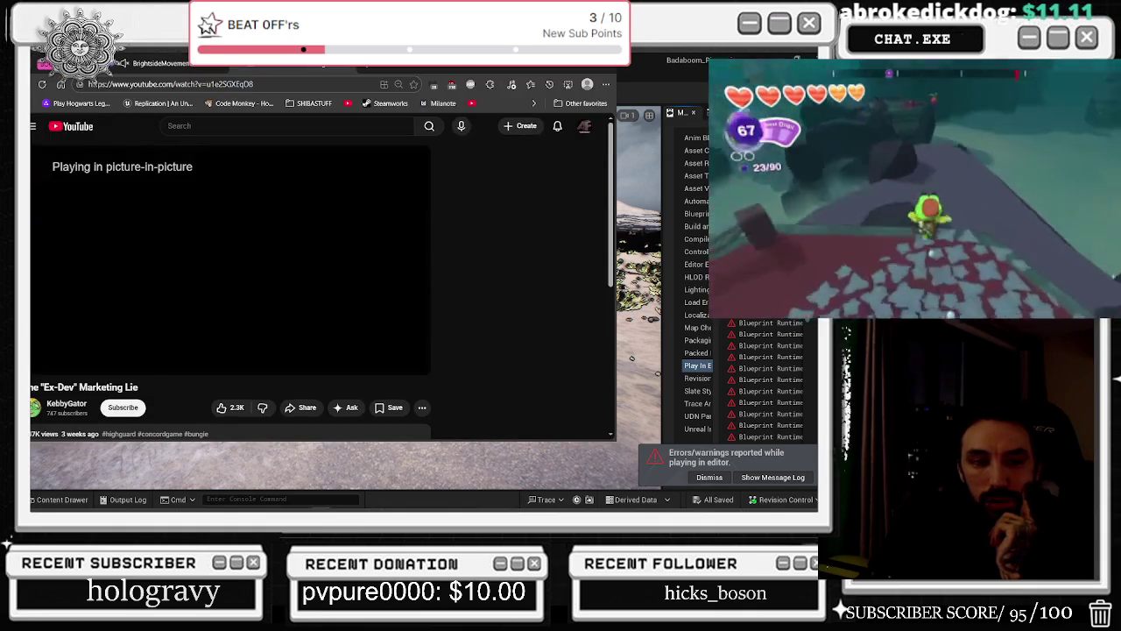
Return from the browser to Unreal Editor and bring up the BP_Sky_Sphere blueprint tab.
key(alt+Tab)
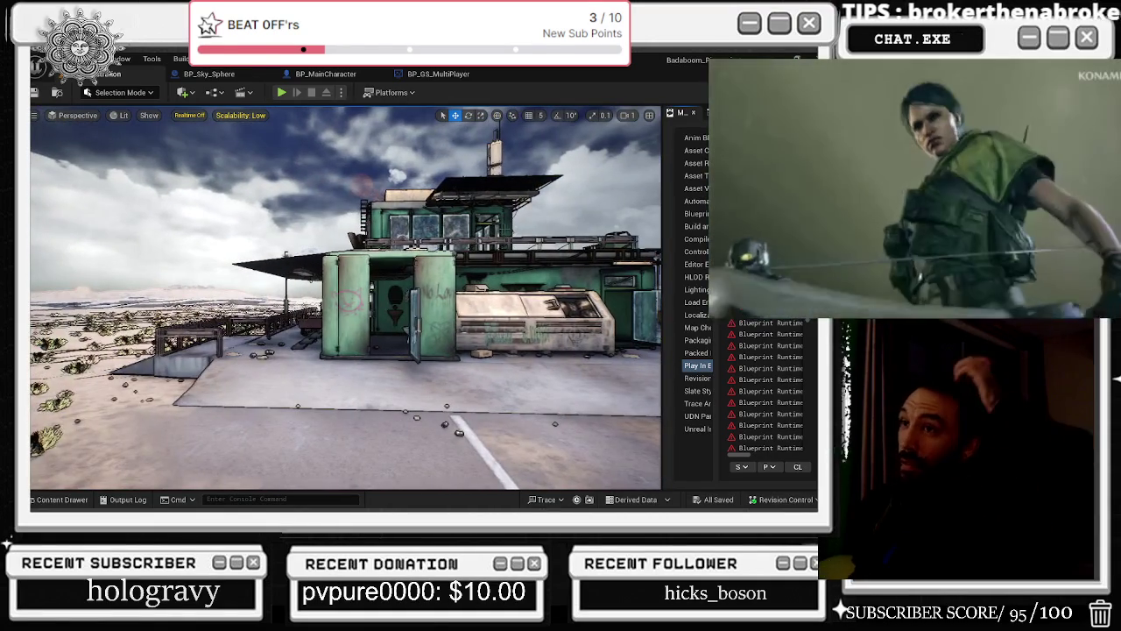
click(232, 74)
Move the BP_MainCharacter tab after BP_GS_MultiPlayer, then show the Outliner's 1,769 actors beside the level viewport.
click(326, 74)
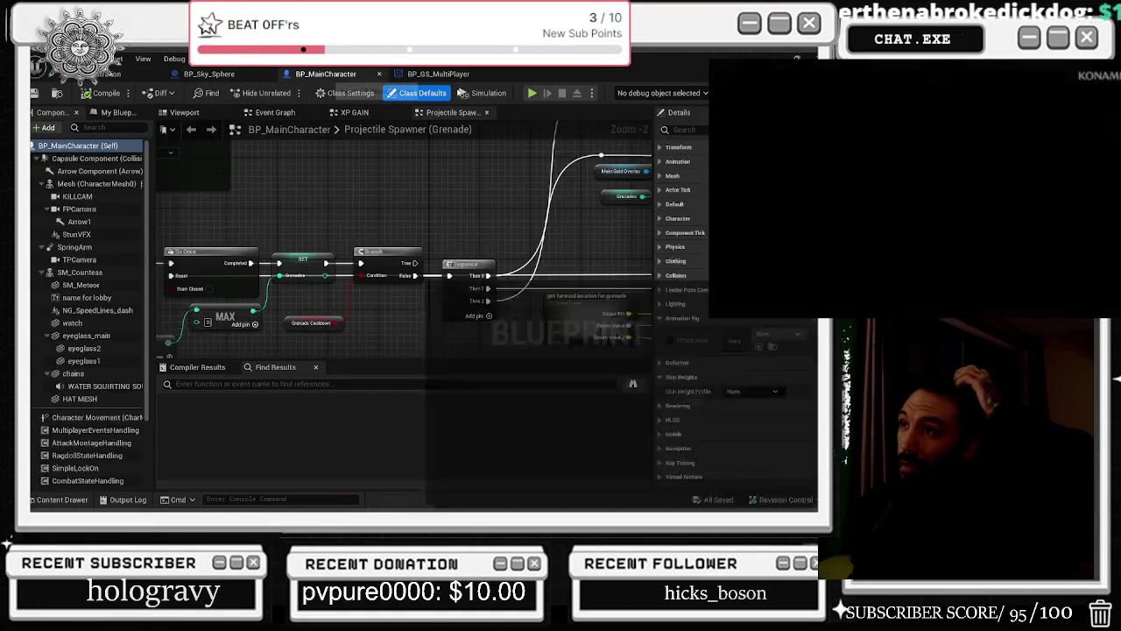
drag(326, 73, 440, 75)
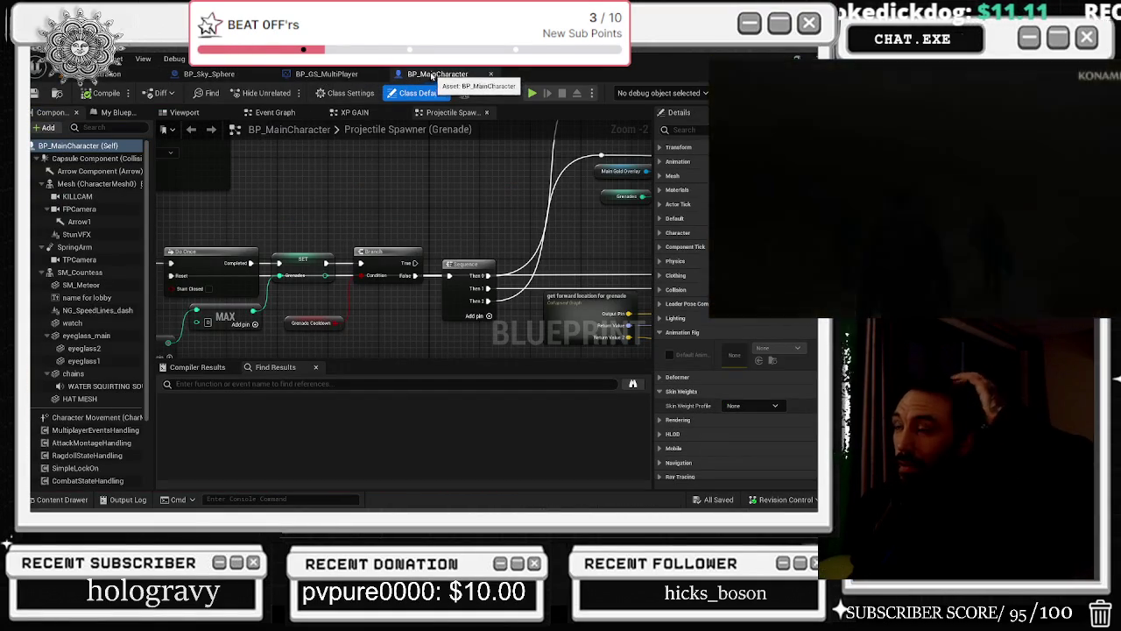
click(132, 73)
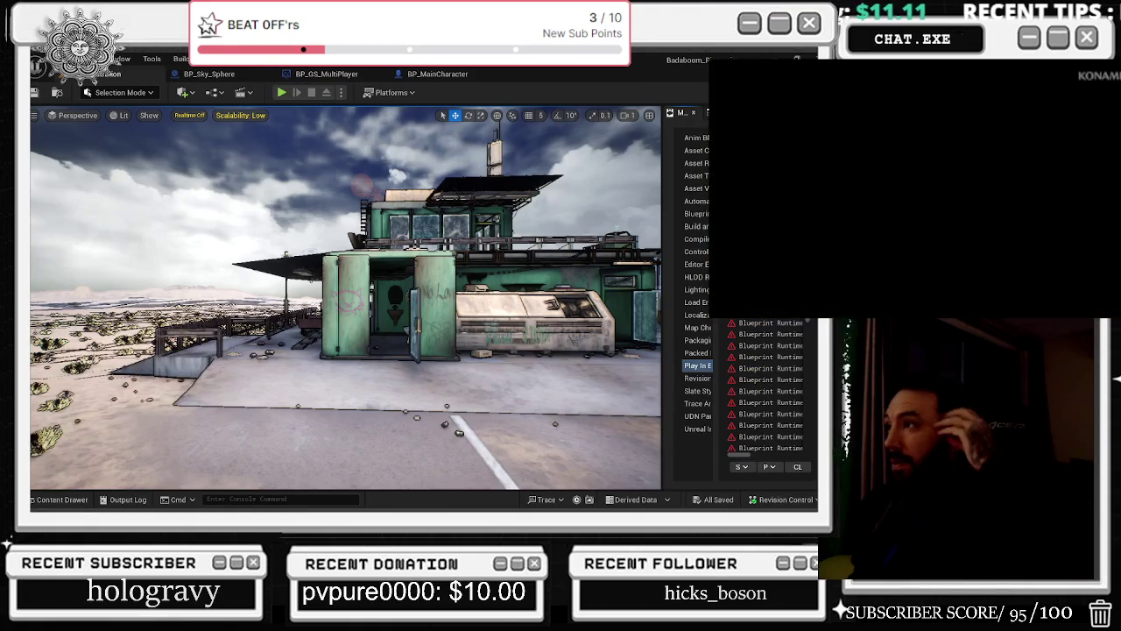
drag(663, 160, 568, 160)
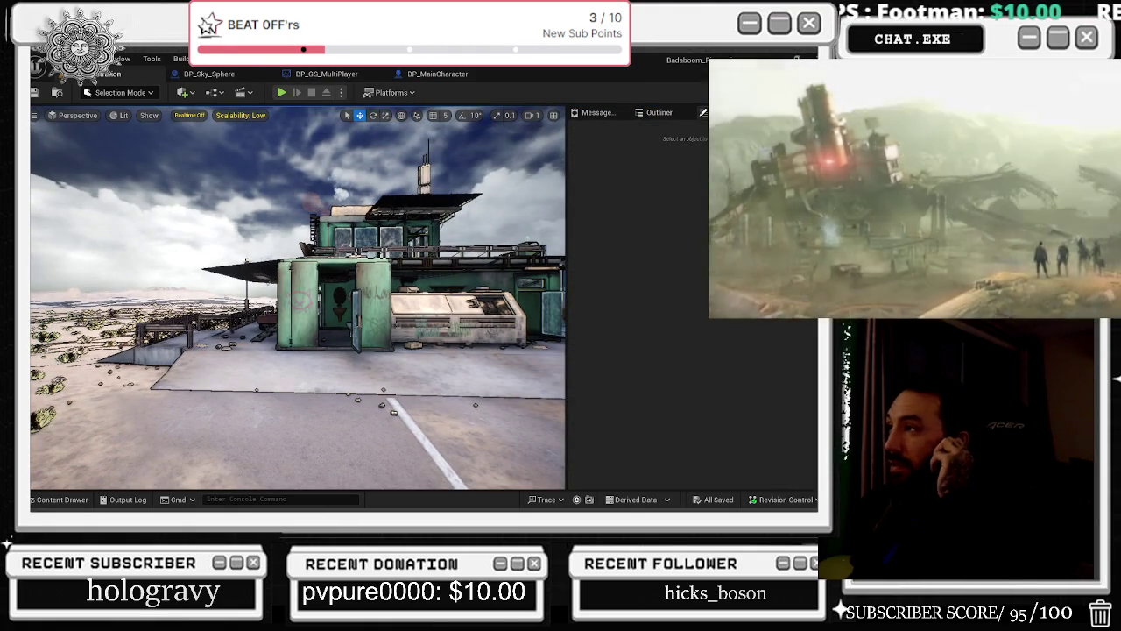
click(659, 113)
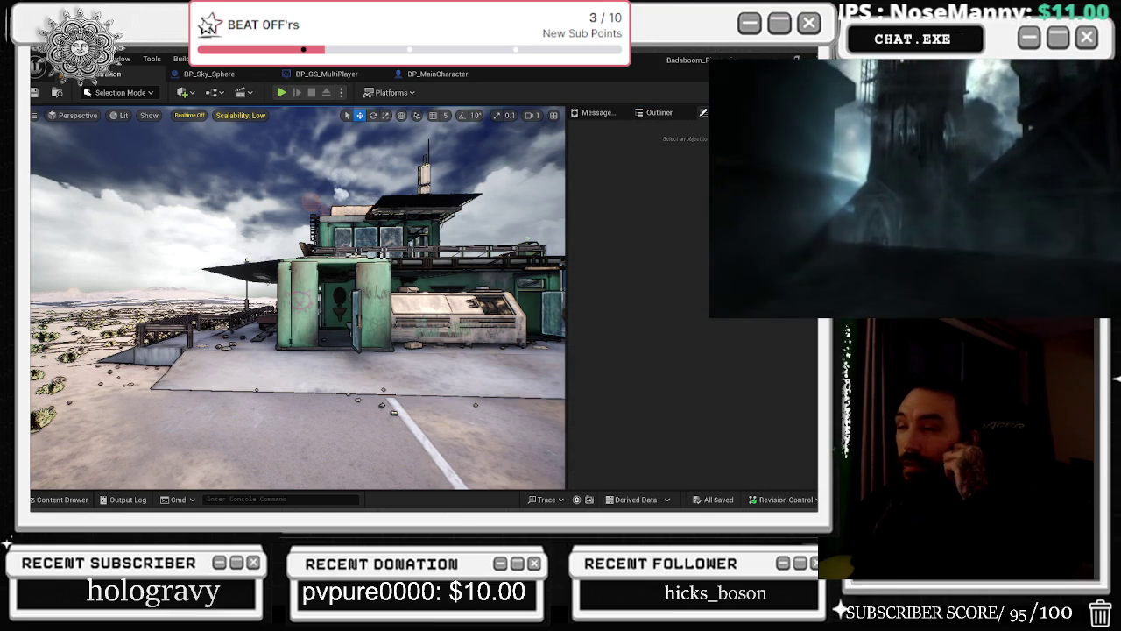
click(658, 113)
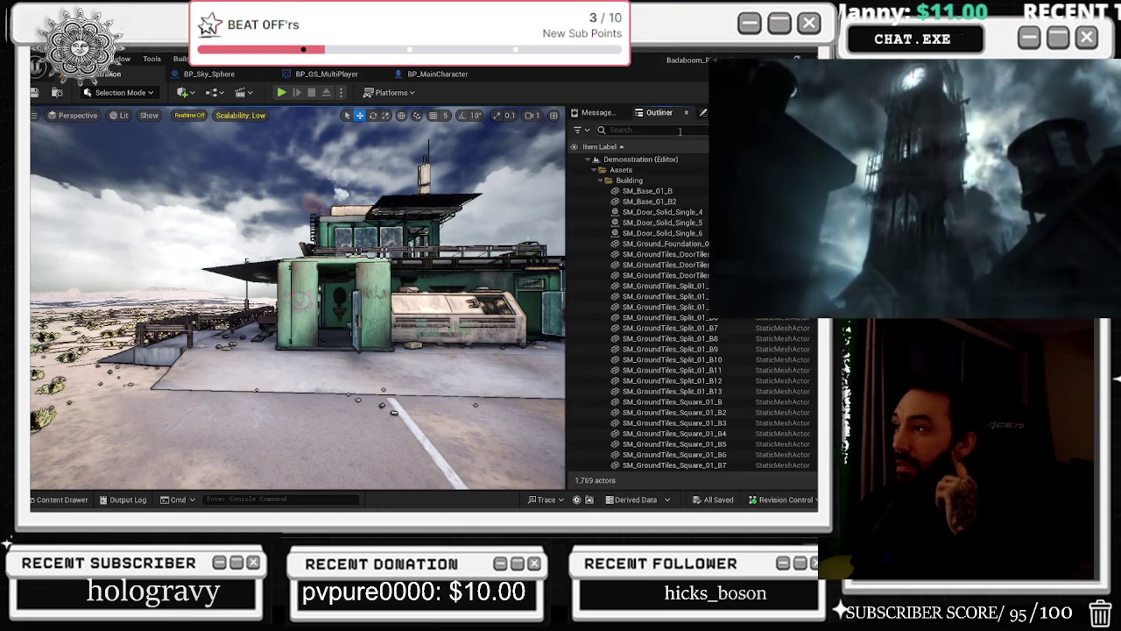
click(675, 130)
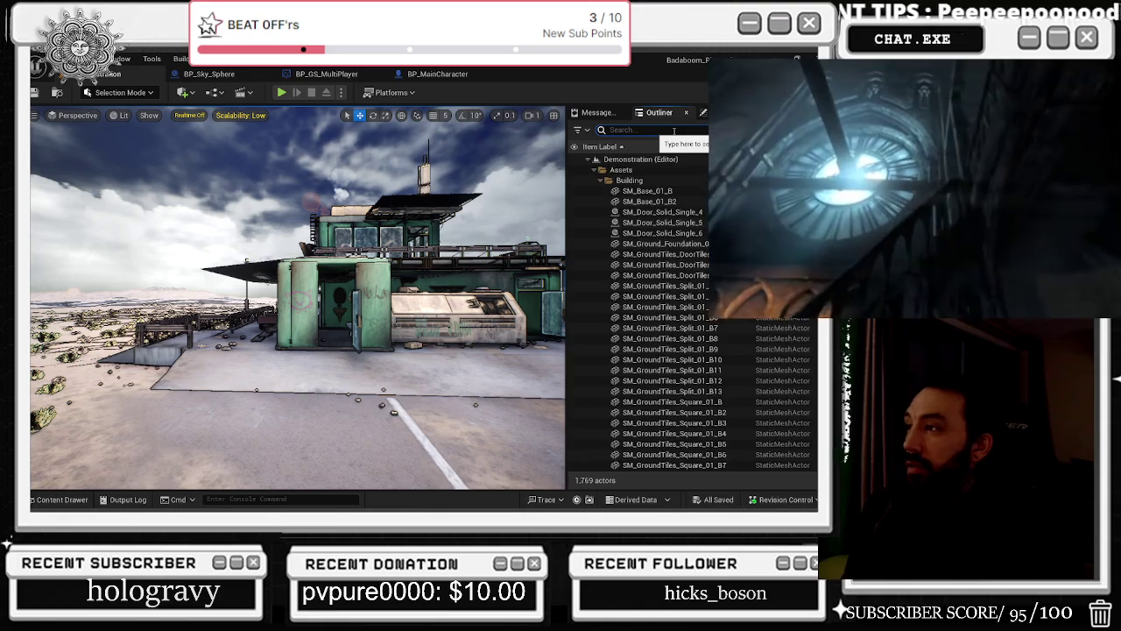
Search the Outliner for 'dire', select DirectionalLight, and fly toward the building while toggling view modes.
text(dire)
click(654, 173)
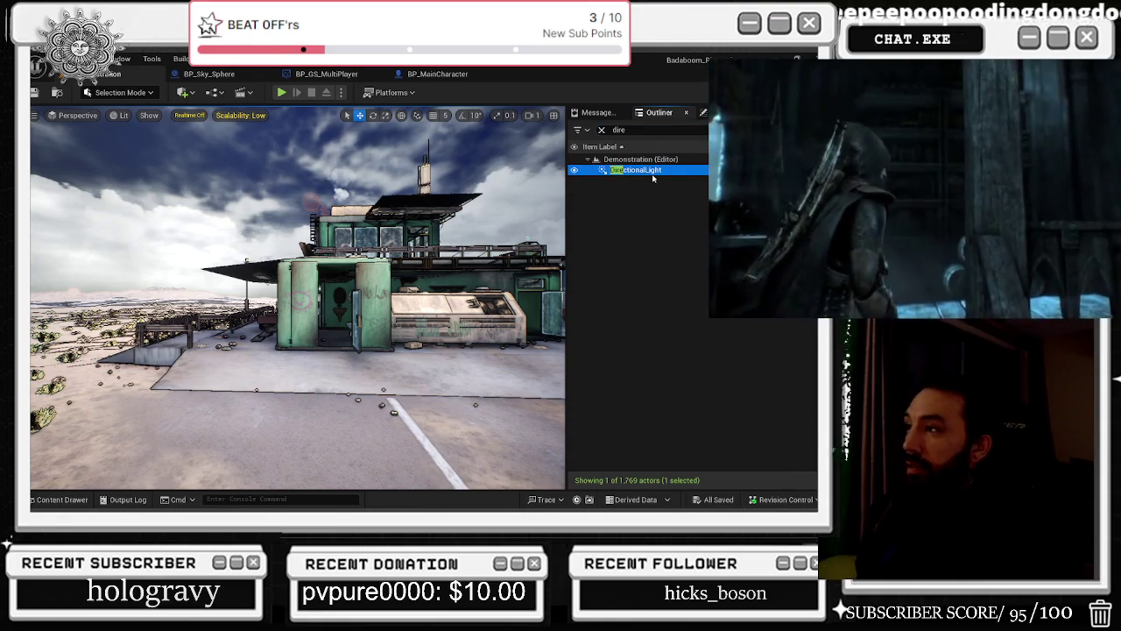
drag(473, 263, 456, 196)
key(alt+2)
key(alt+3)
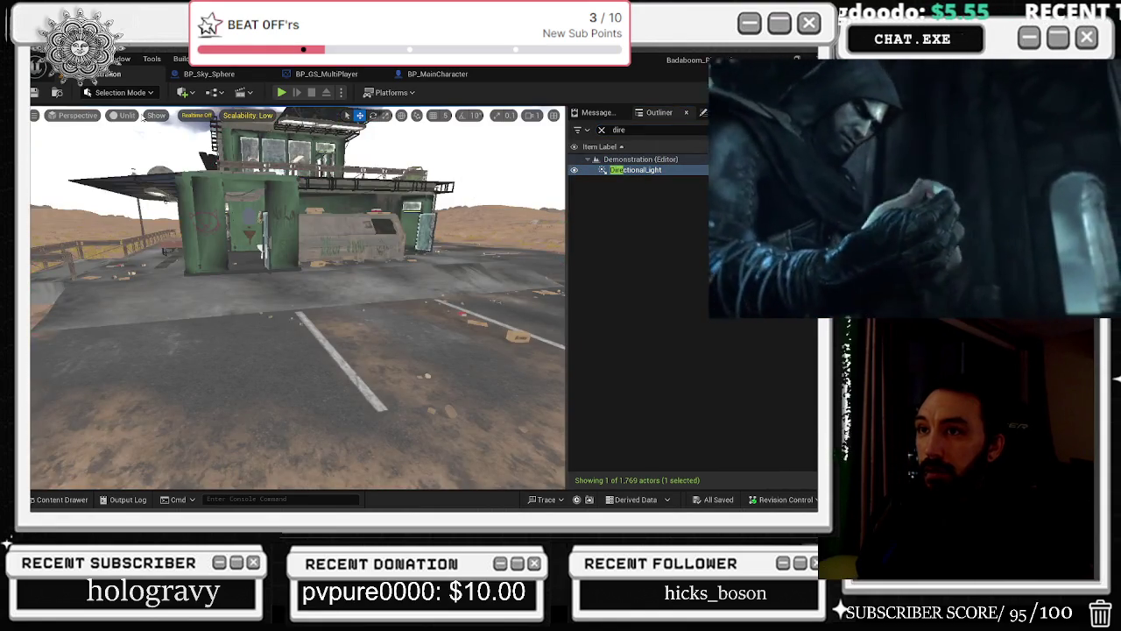
key(alt+4)
mouse_move(455, 197)
mouse_down()
mouse_move(473, 219)
mouse_move(420, 230)
mouse_move(464, 256)
mouse_move(517, 245)
mouse_move(473, 482)
mouse_move(474, 424)
mouse_up()
click(574, 173)
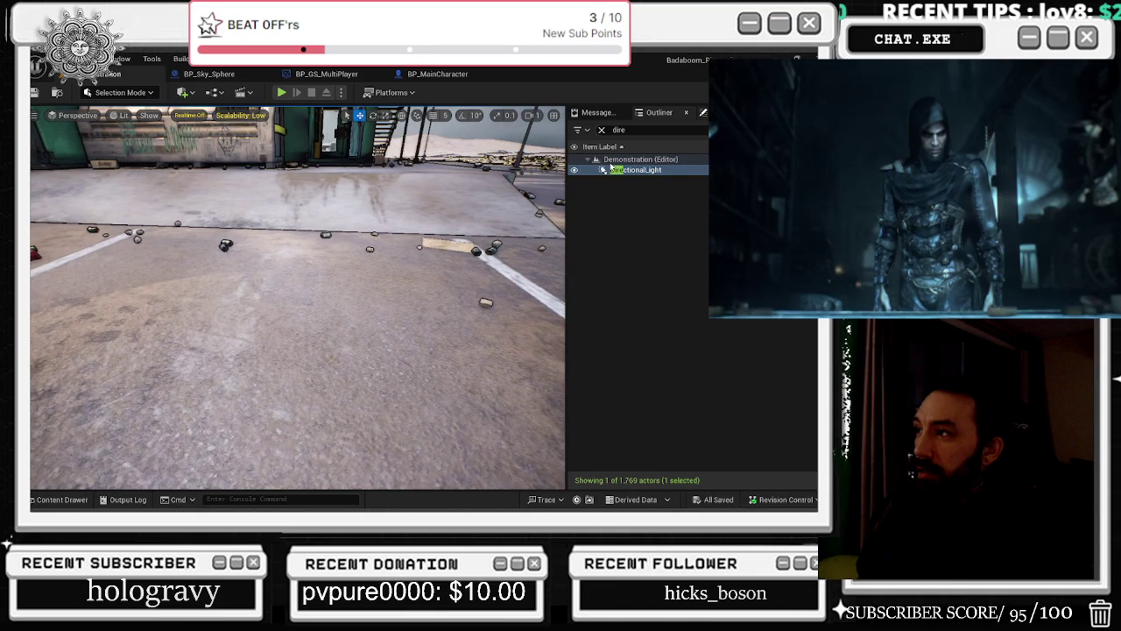
click(728, 112)
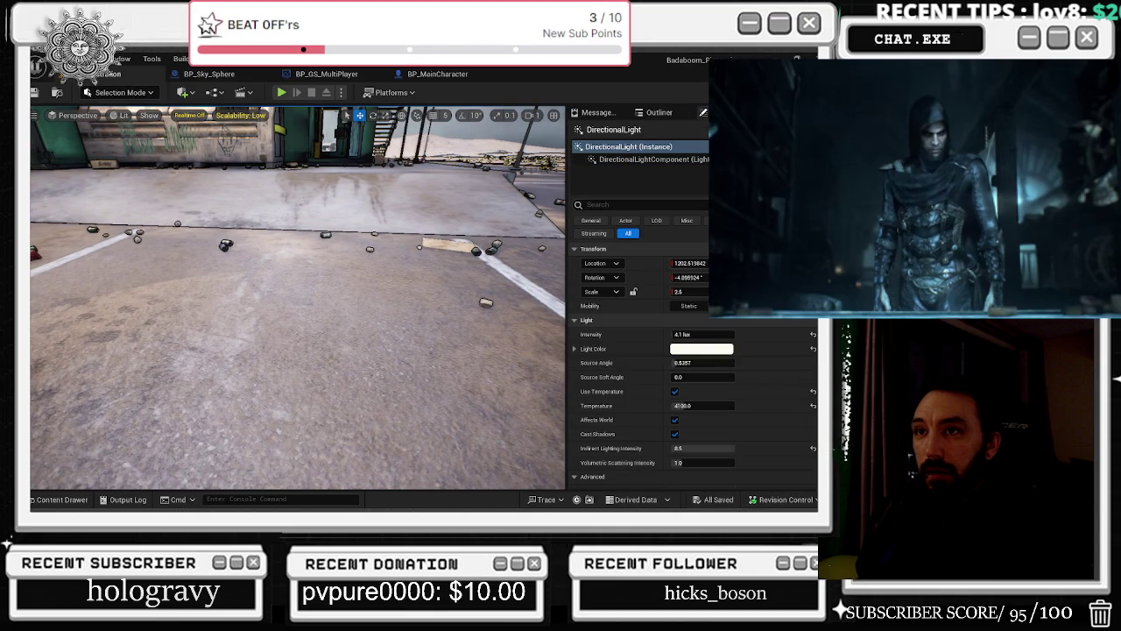
Switch the viewport to Unlit view, then minimize Unreal Editor to the desktop.
key(alt+3)
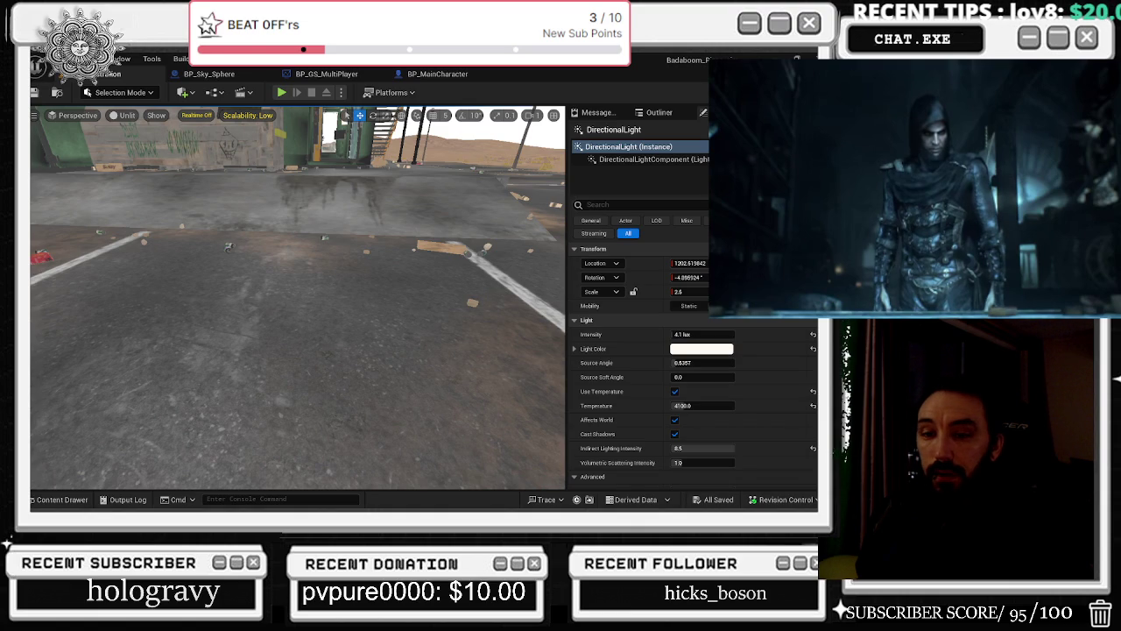
mouse_move(928, 303)
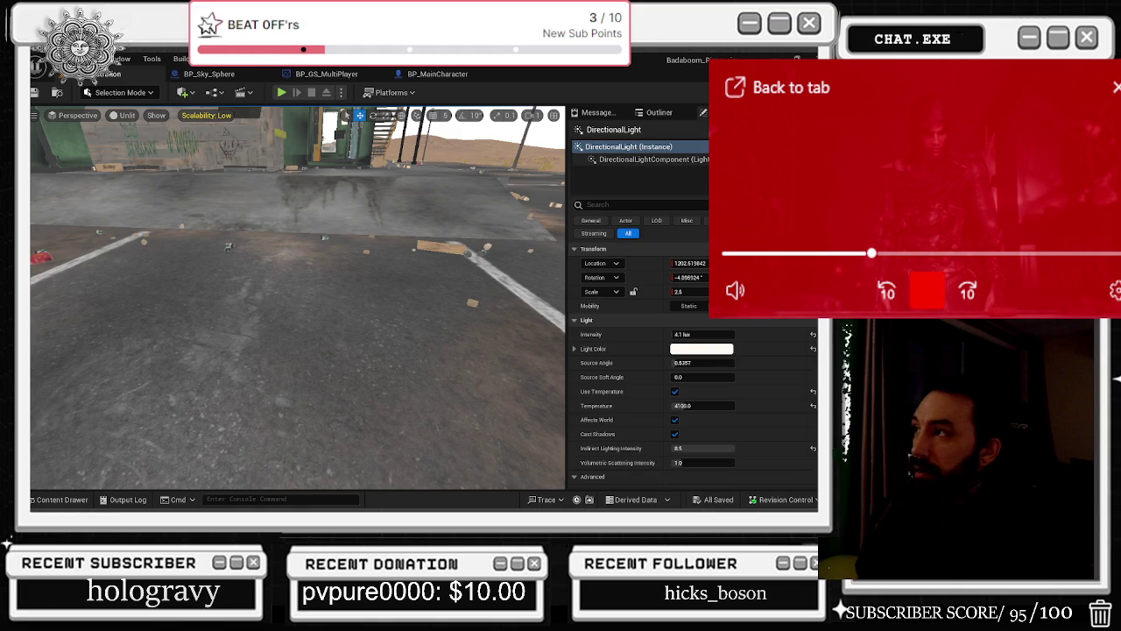
click(775, 56)
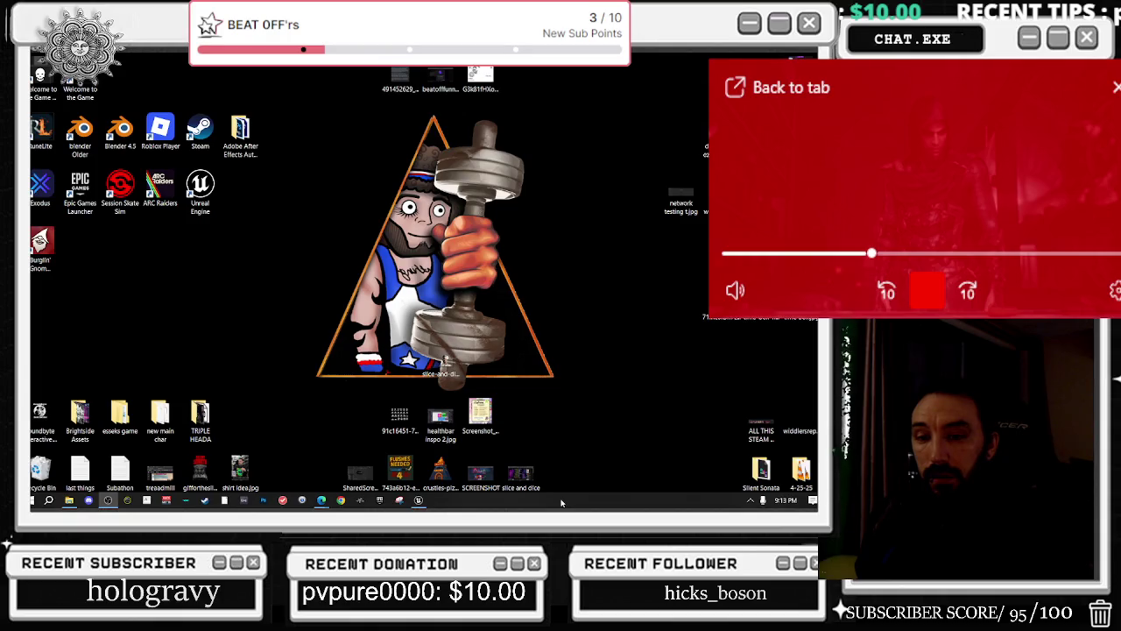
Open Task Manager to review process memory, UnrealEditor at 5,675.2 MB, and close the picture-in-picture video.
right_click(562, 500)
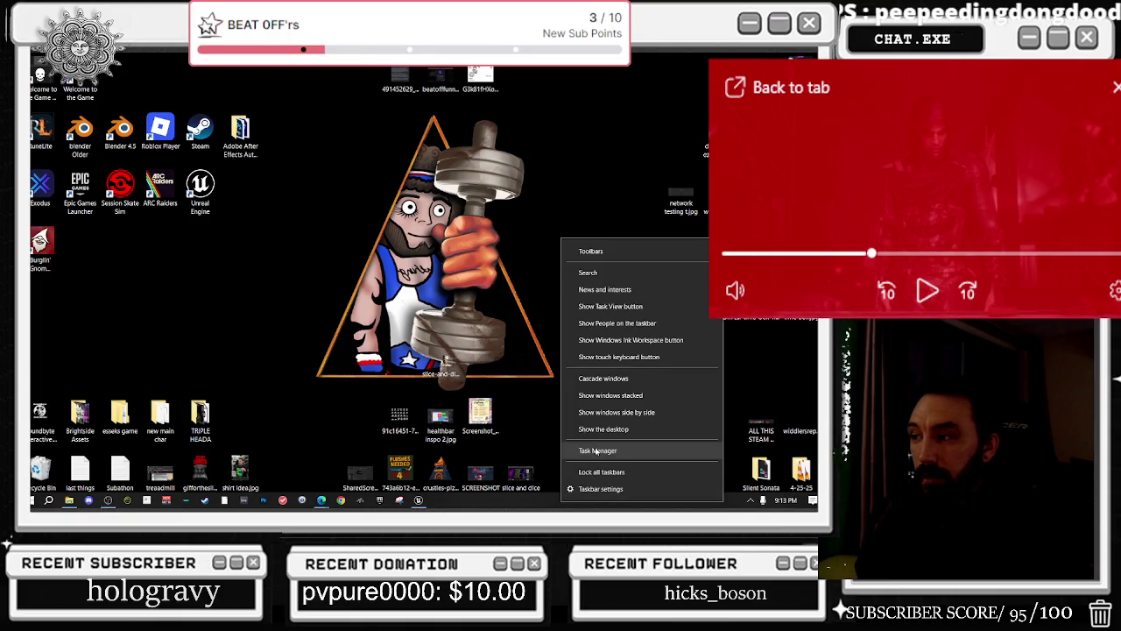
click(598, 449)
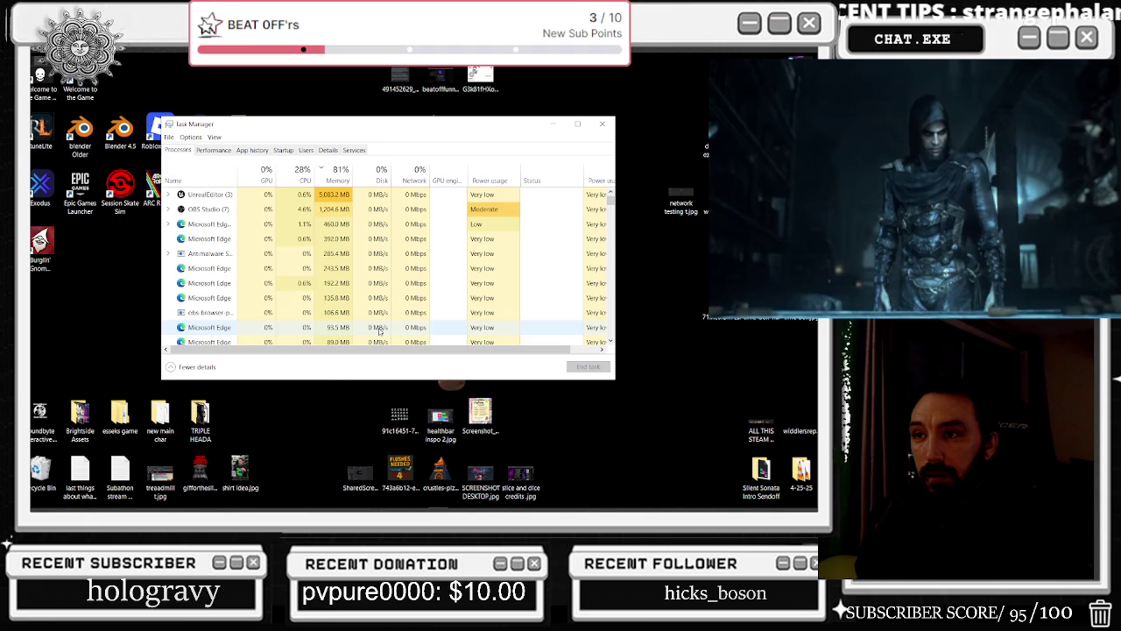
scroll(257, 240, down, 5)
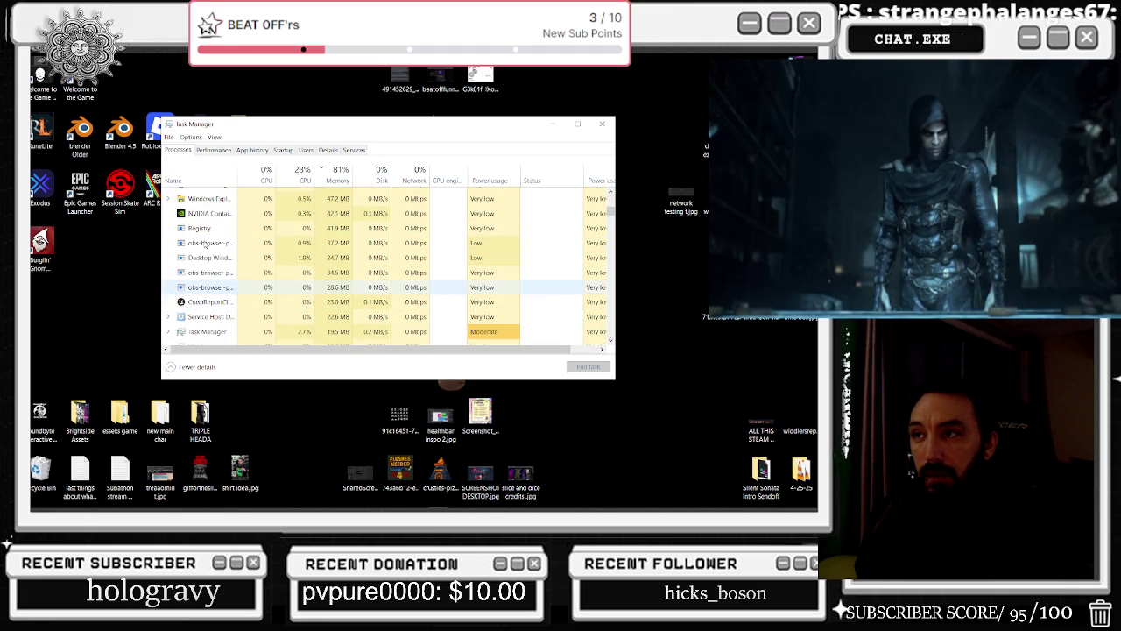
scroll(206, 244, up, 5)
click(207, 241)
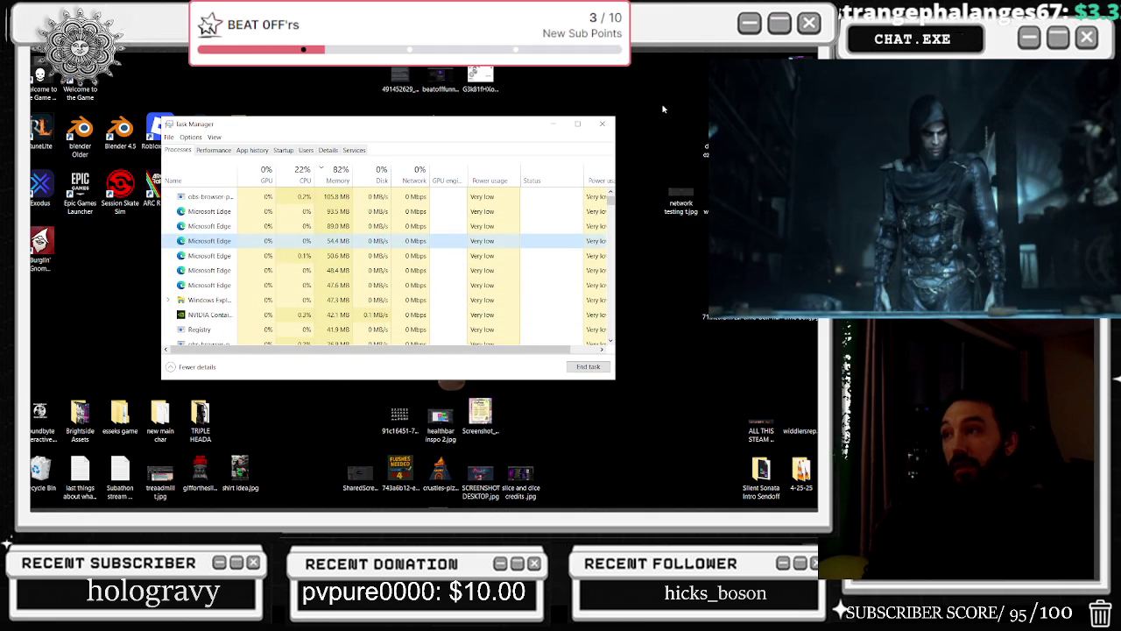
scroll(237, 210, up, 3)
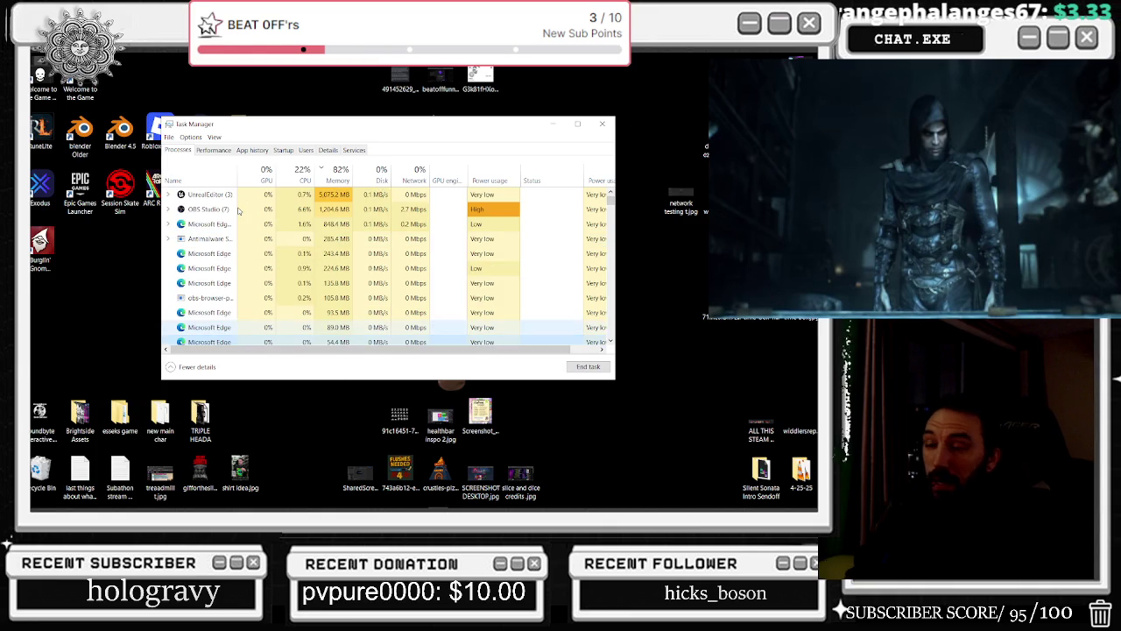
key(alt+Tab)
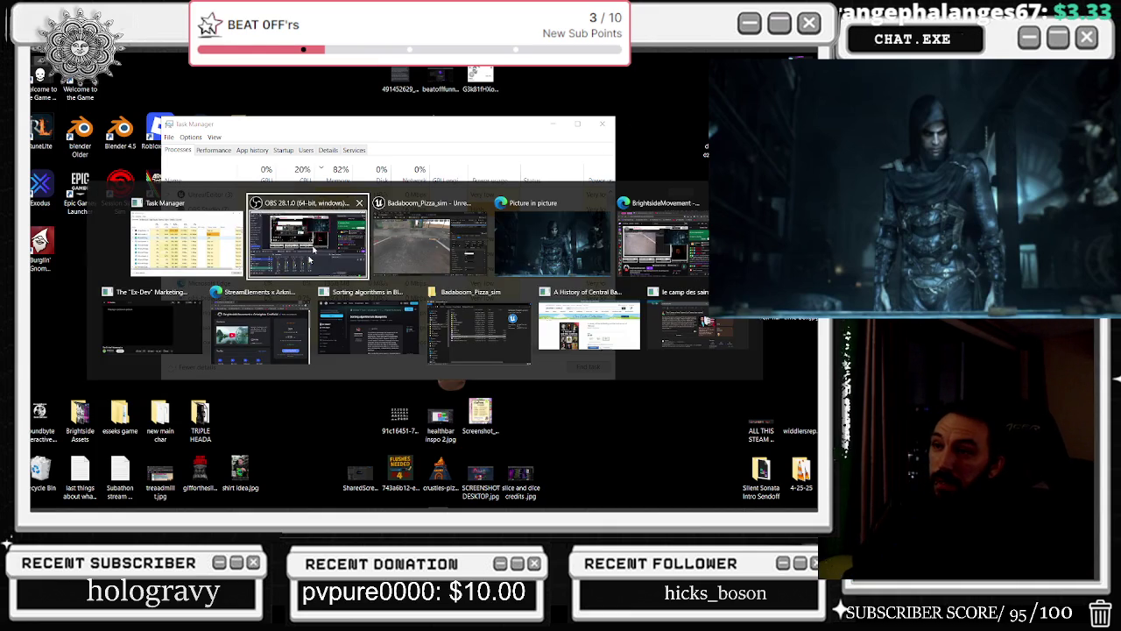
click(602, 203)
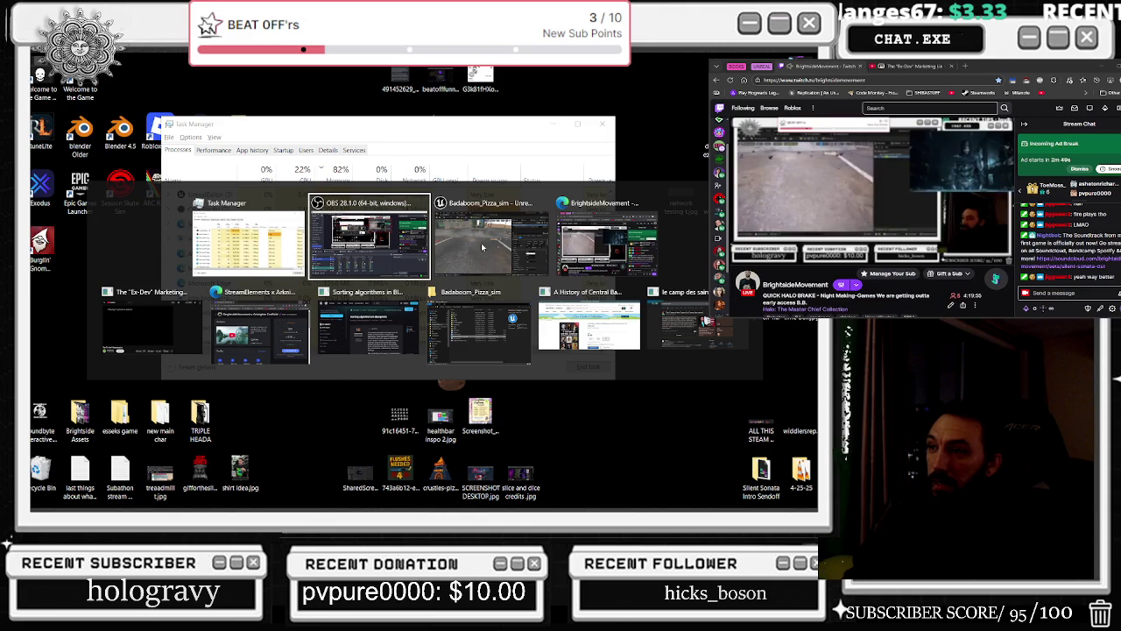
Return to Unreal Editor, turn toward the green building, and show Scalability settings, all at Low.
key(Escape)
key(alt+Tab)
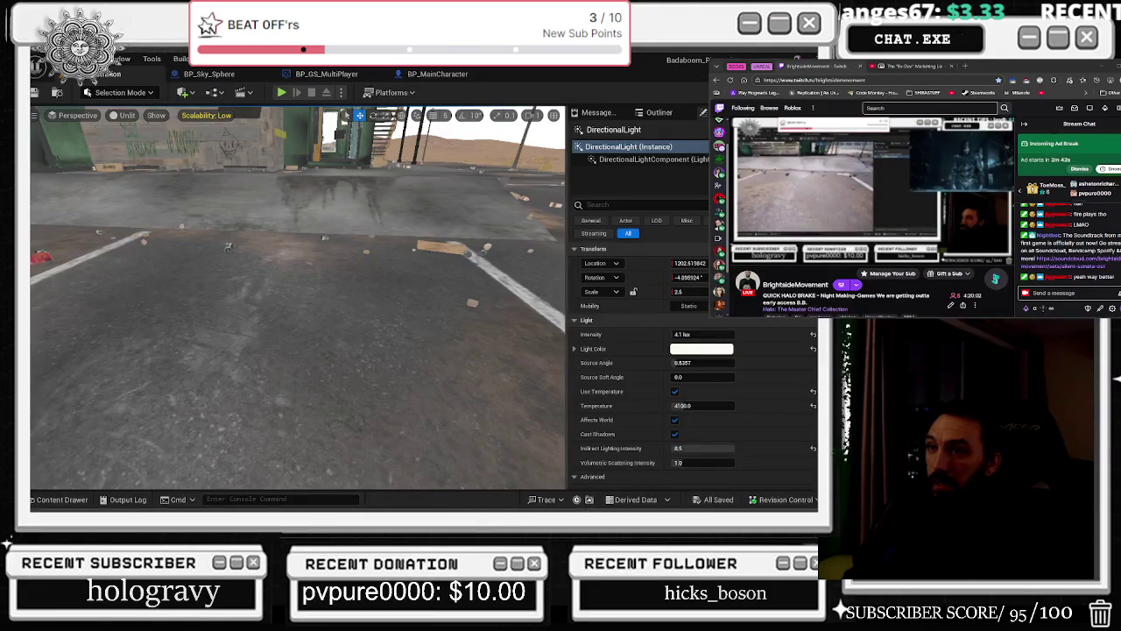
drag(319, 207, 218, 208)
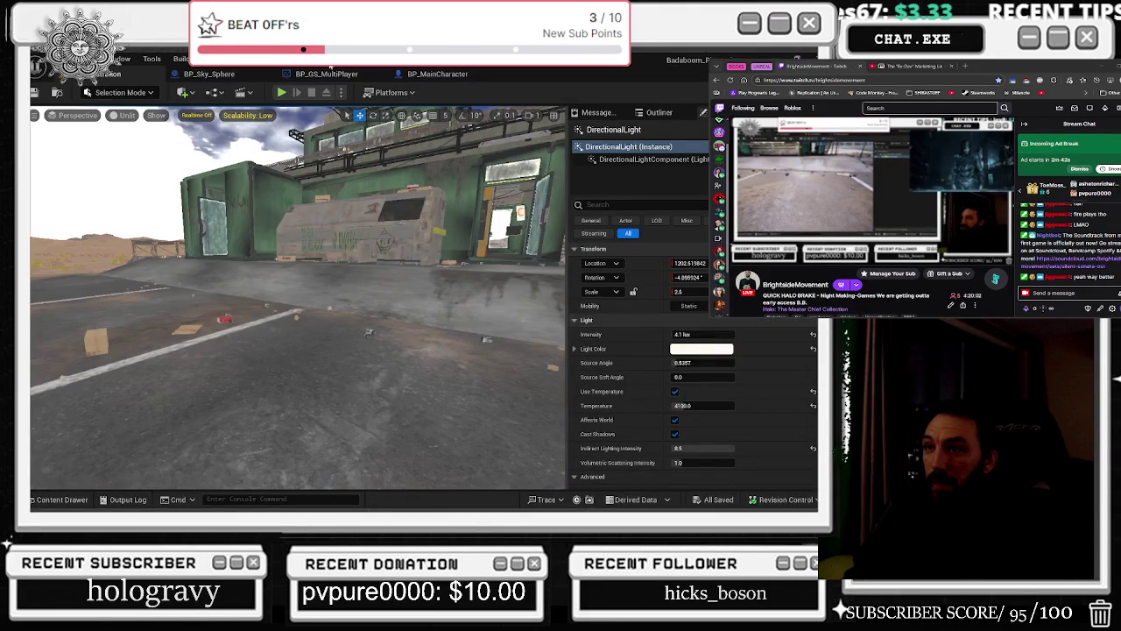
click(253, 115)
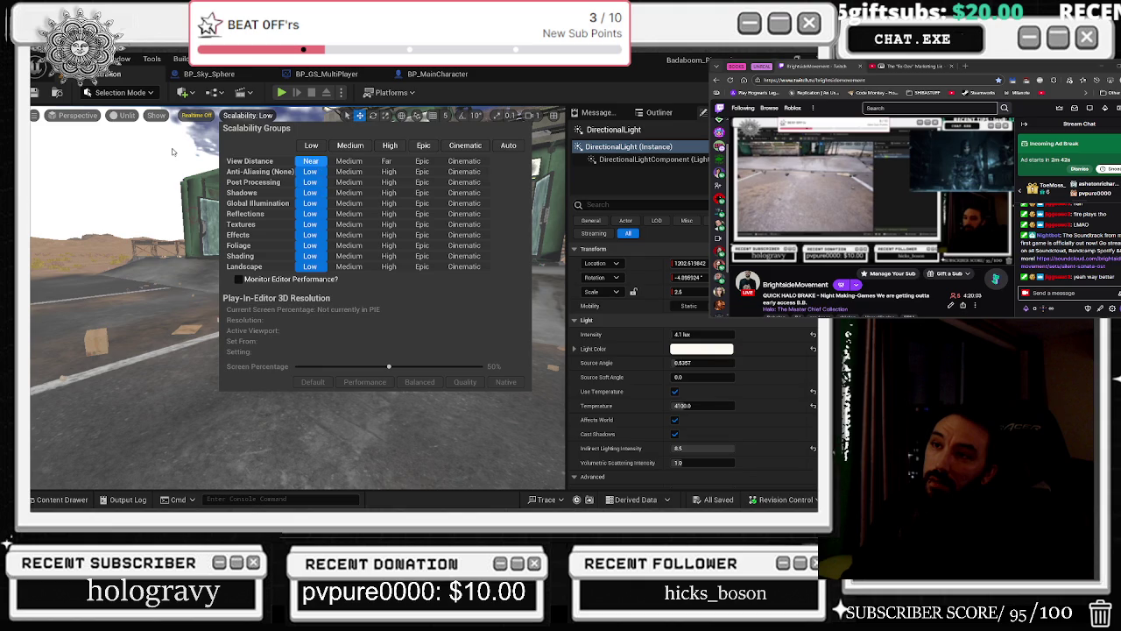
Select BP_Sky_Sphere, look around the desert sky and building, then switch back to Task Manager.
click(369, 333)
click(369, 333)
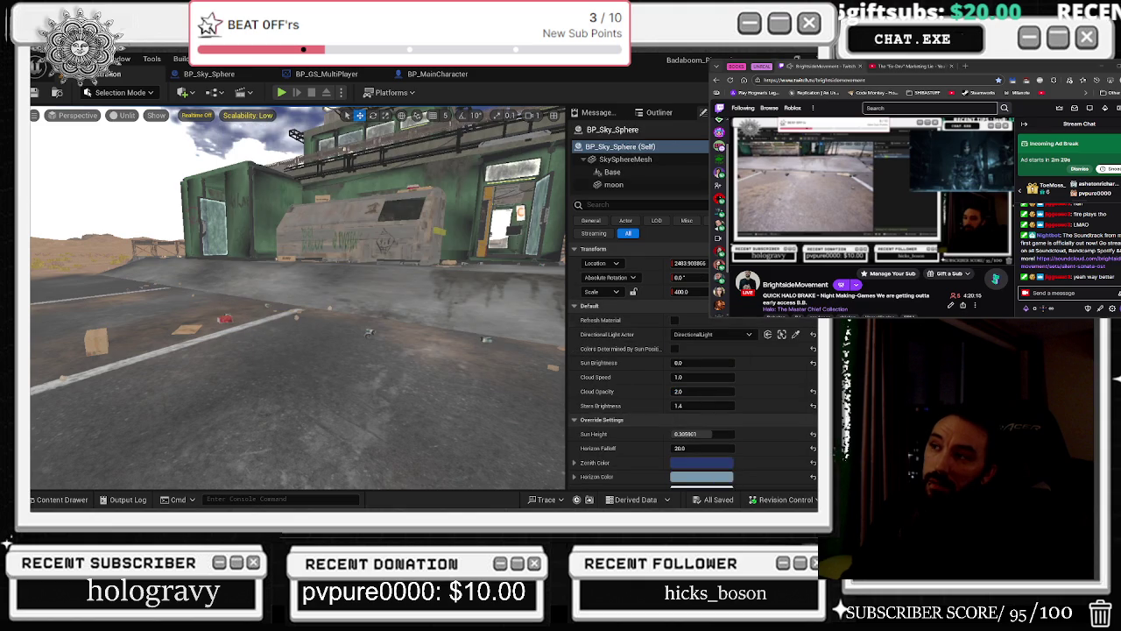
drag(368, 333, 150, 220)
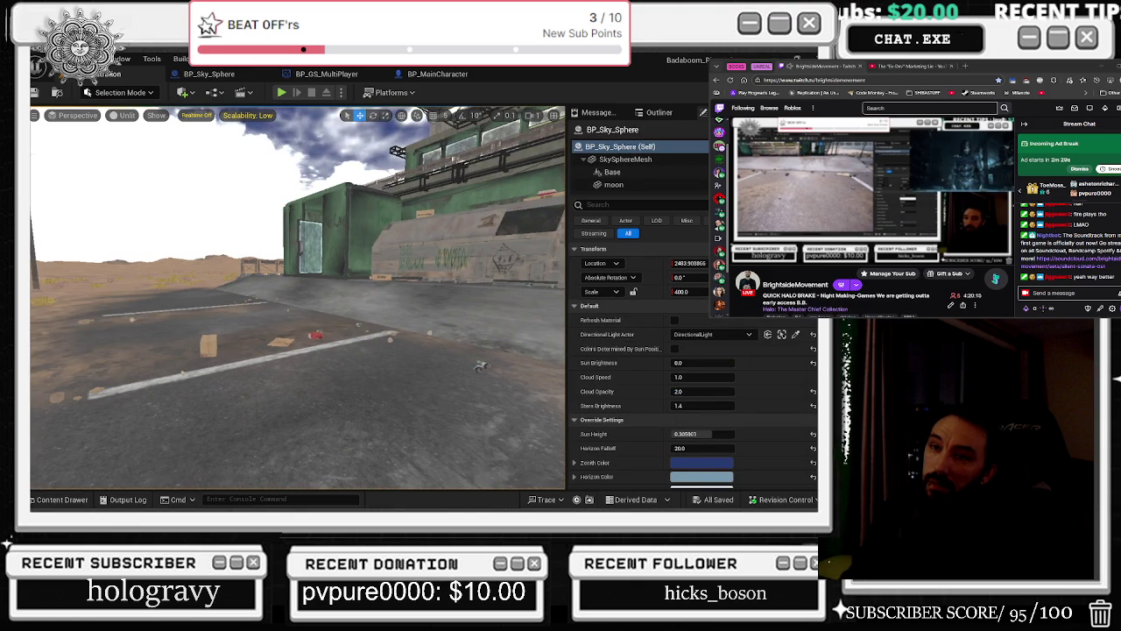
drag(297, 298, 281, 320)
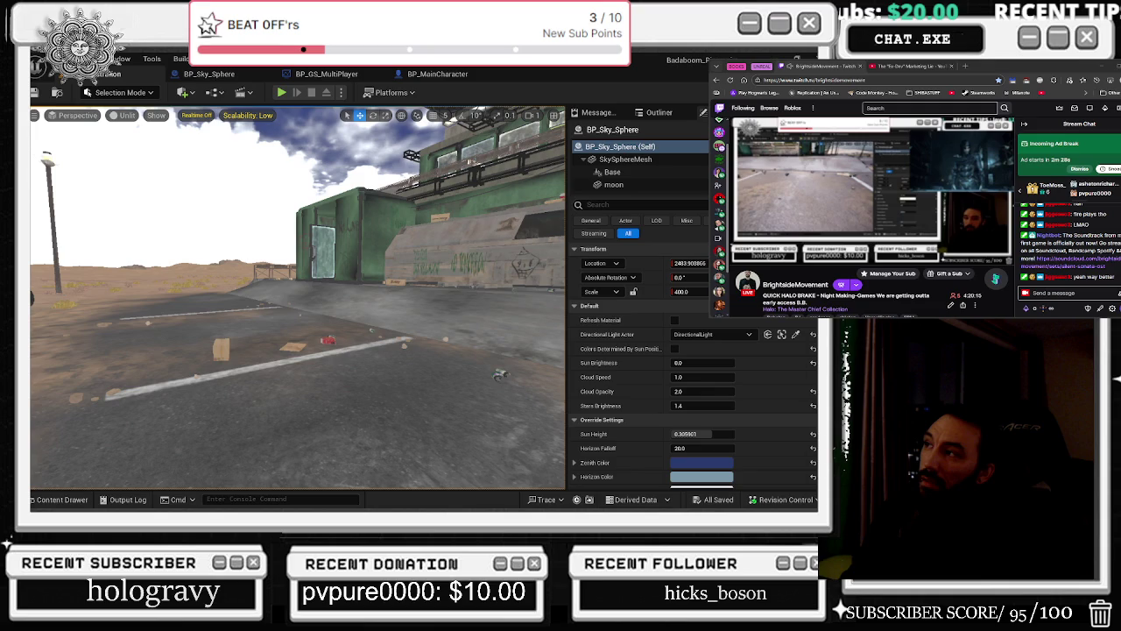
key(ctrl+shift+Escape)
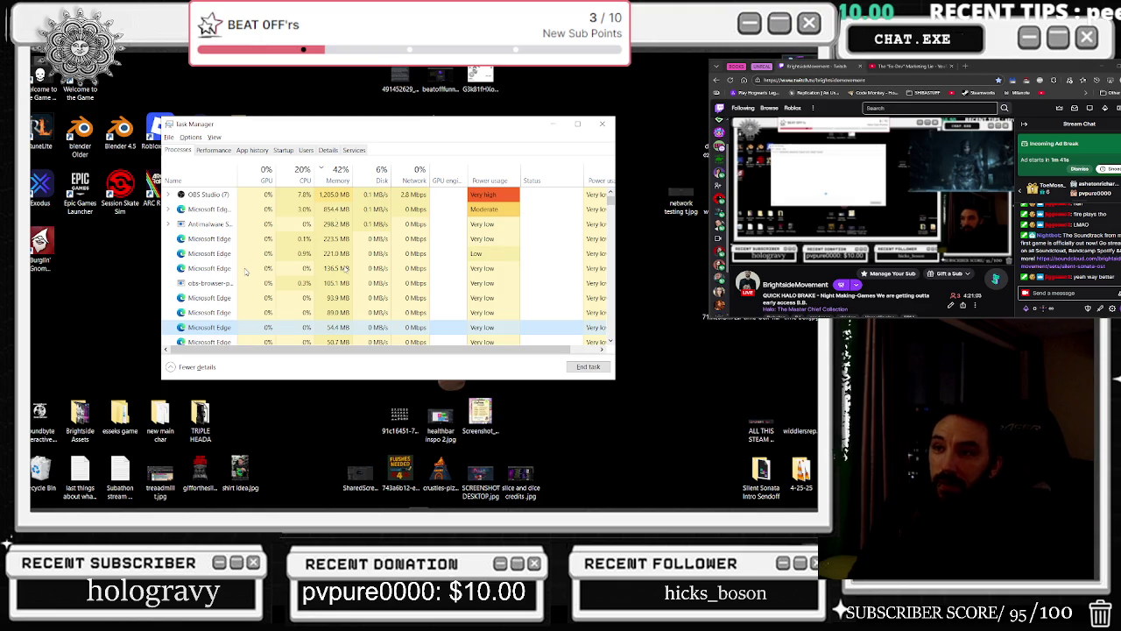
Close the StreamElements window and end all Microsoft Edge processes, dropping memory use to 28%.
mouse_move(300, 503)
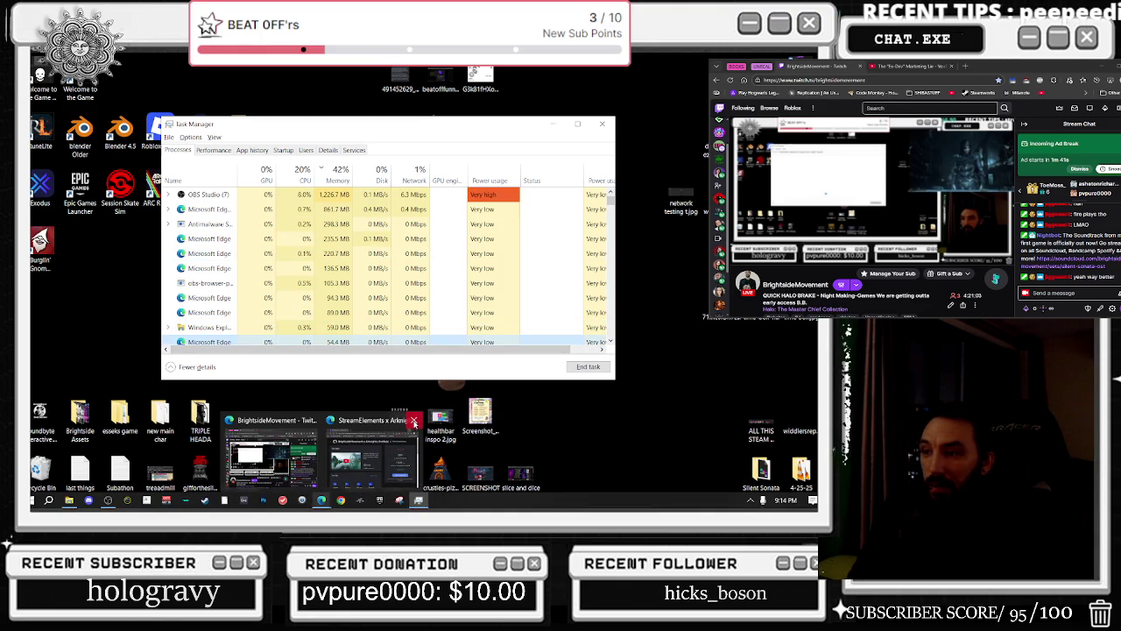
click(411, 420)
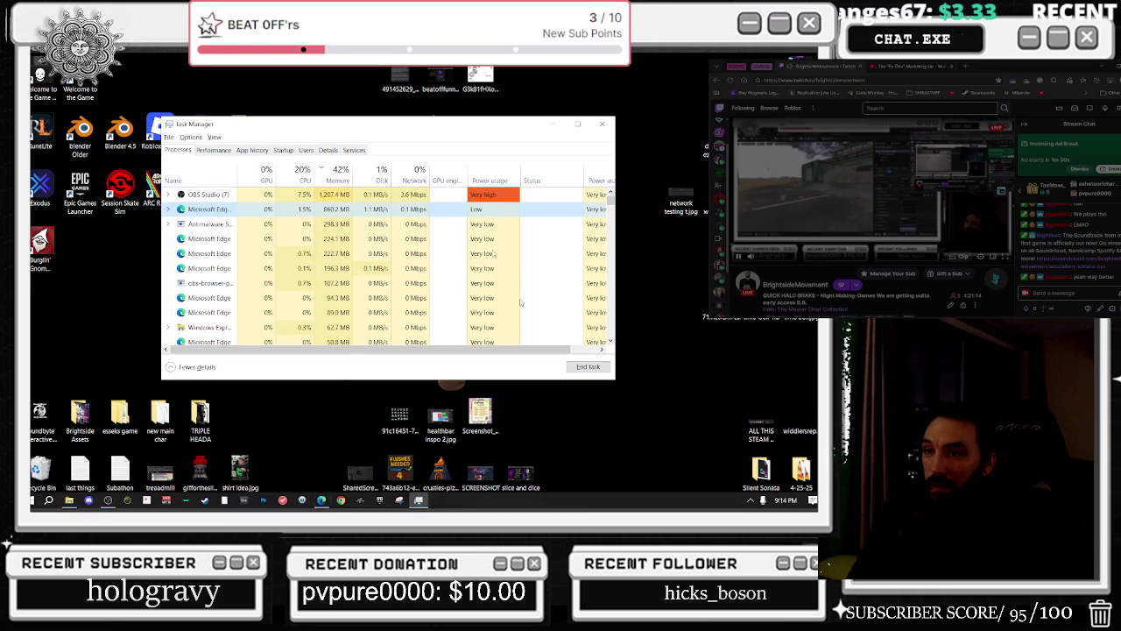
key(Right)
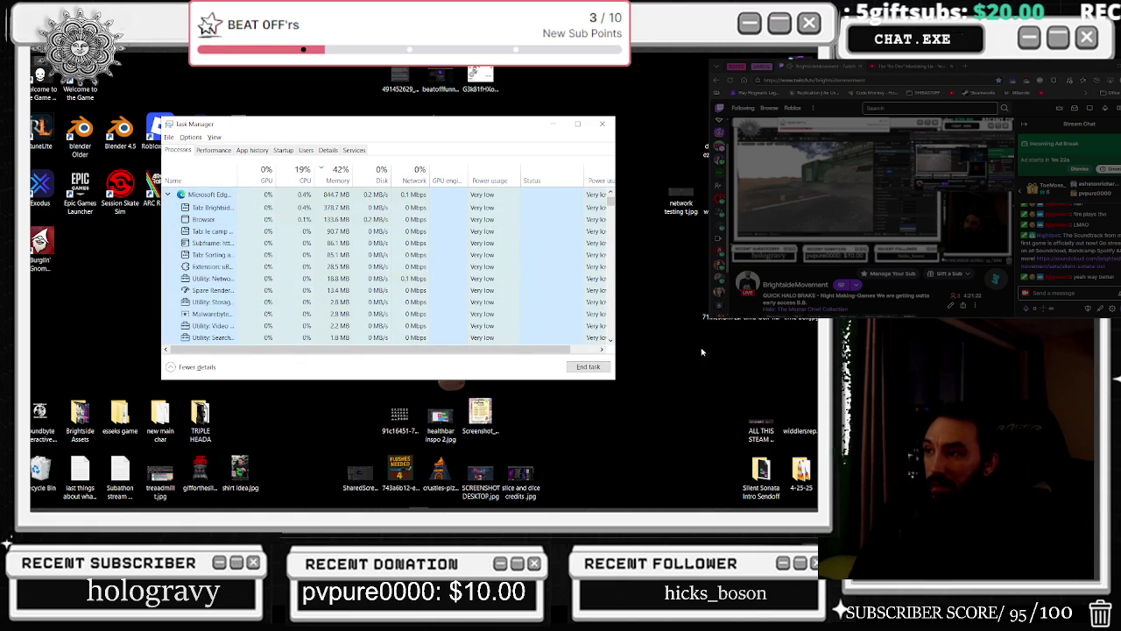
click(588, 366)
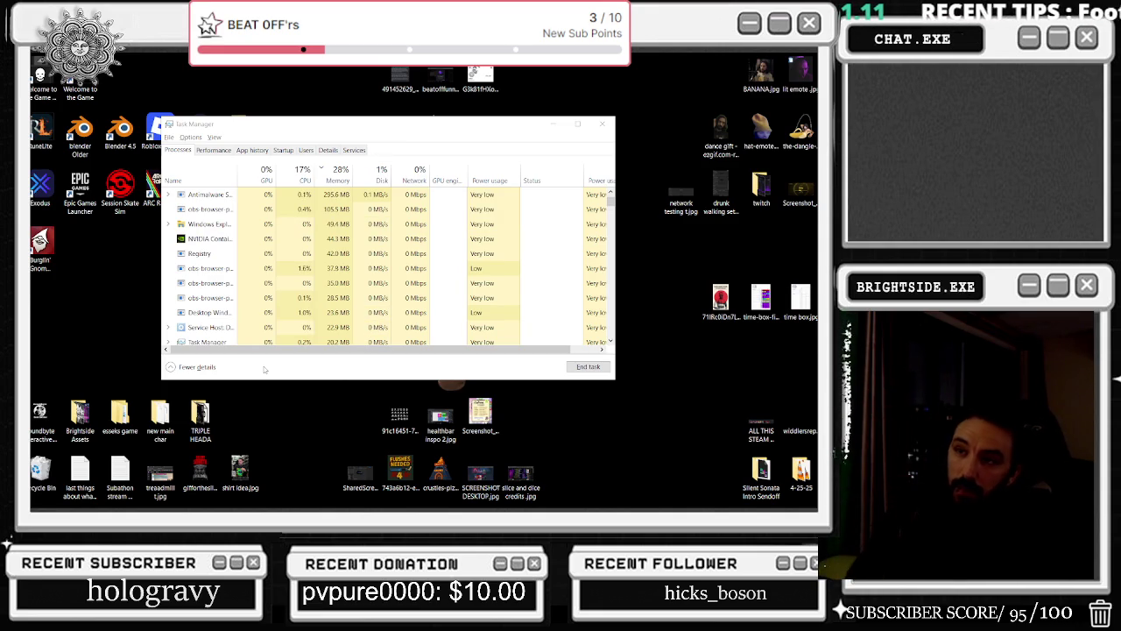
scroll(282, 263, down, 3)
click(282, 247)
scroll(262, 241, up, 5)
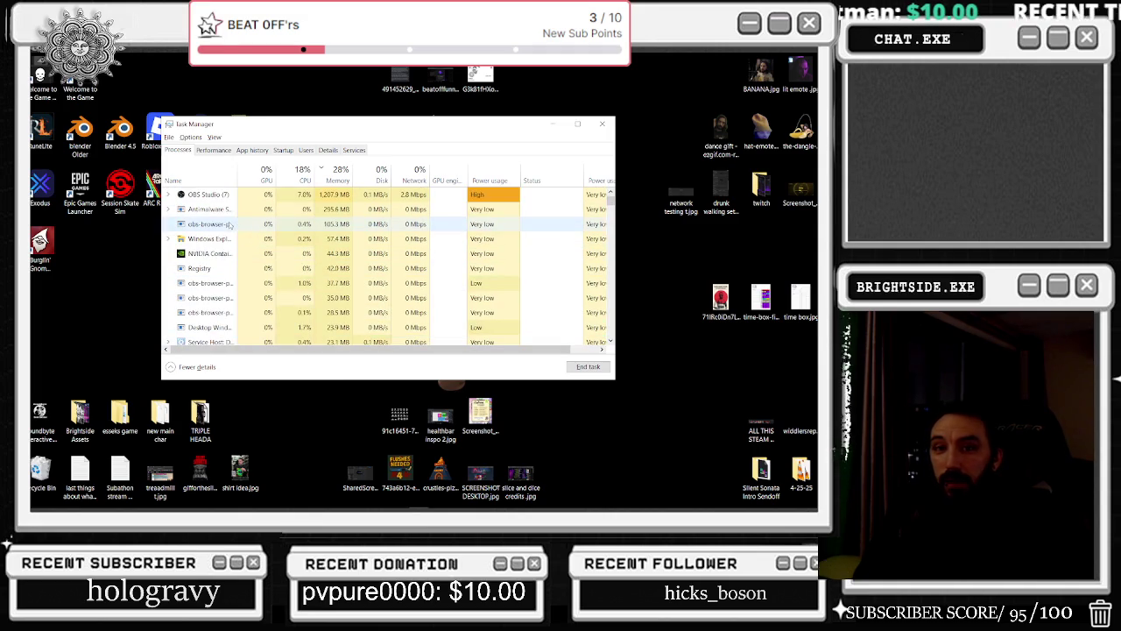
scroll(270, 238, down, 3)
scroll(263, 254, down, 3)
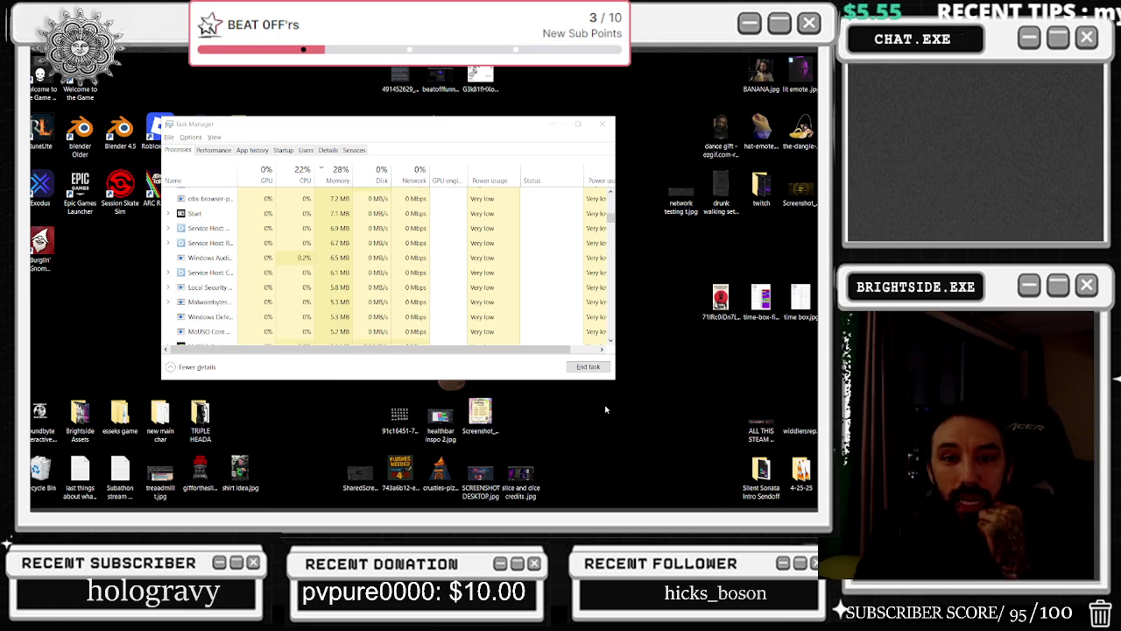
right_click(702, 216)
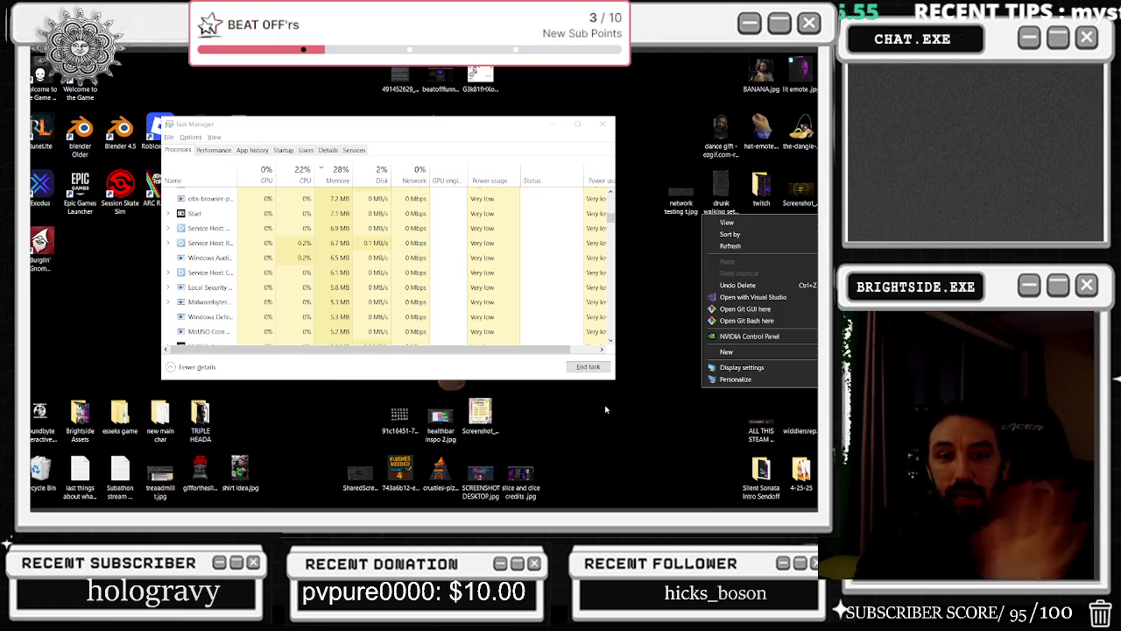
click(381, 308)
scroll(381, 308, up, 5)
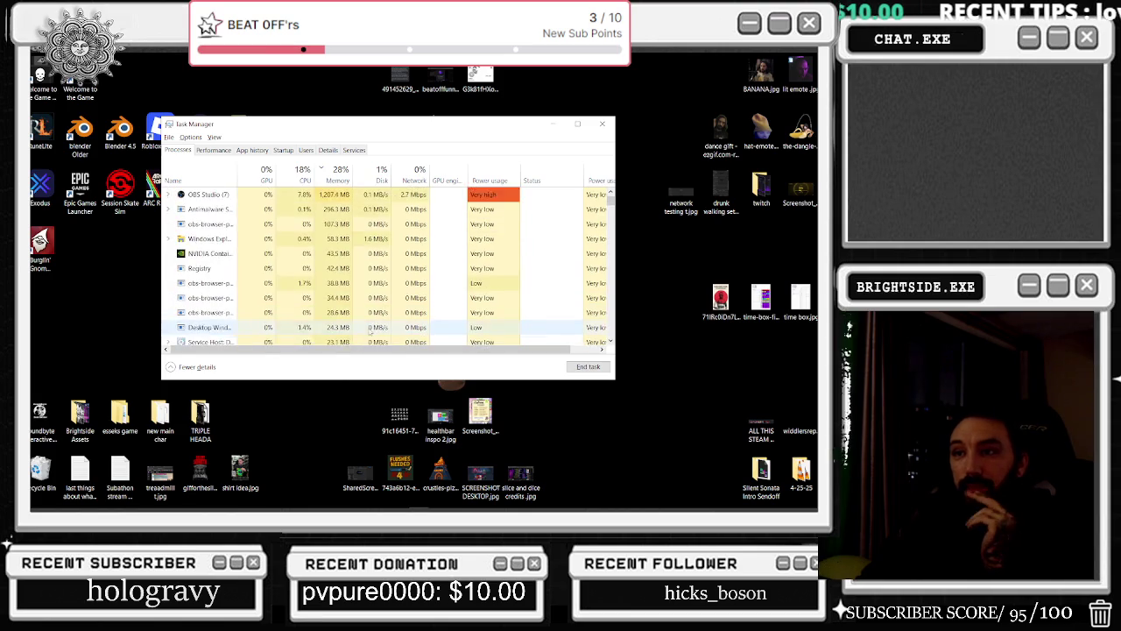
scroll(367, 329, up, 1)
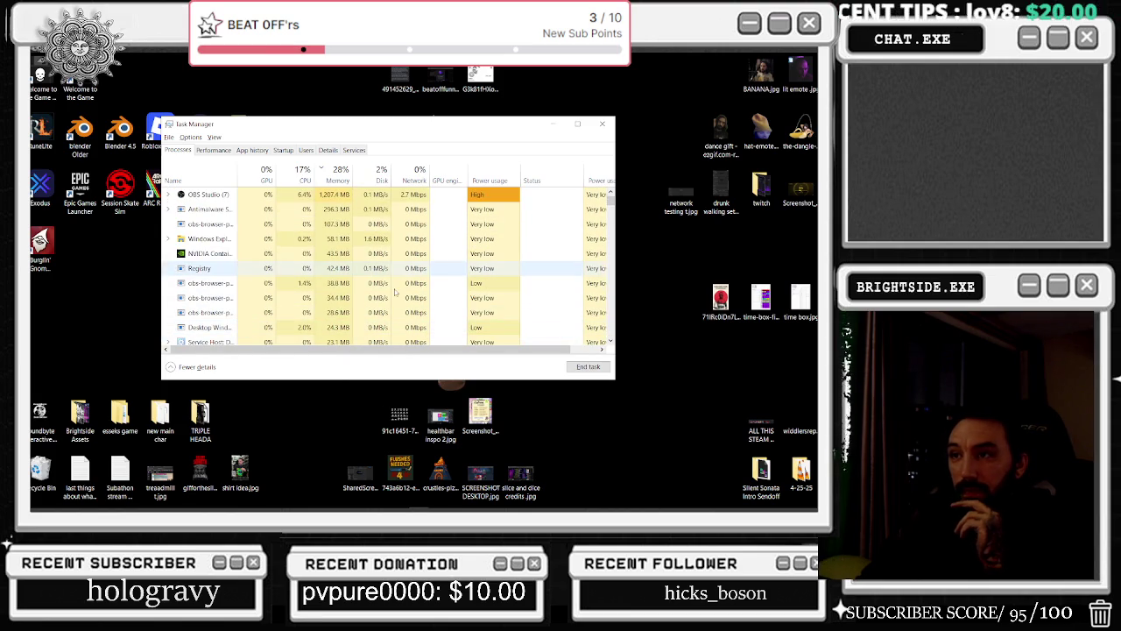
mouse_move(383, 510)
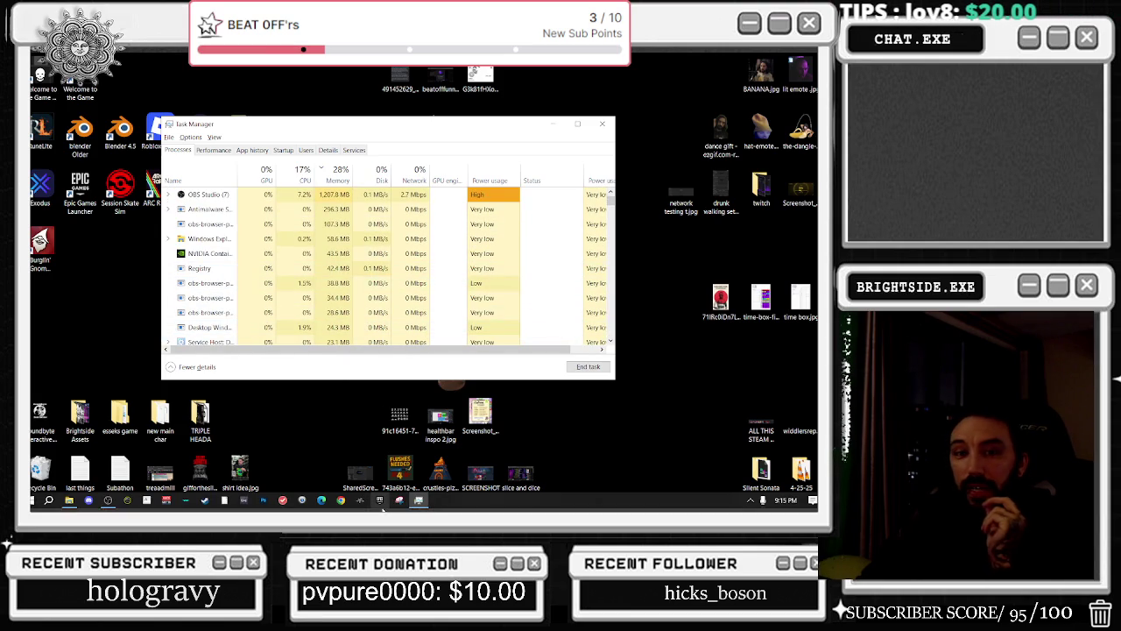